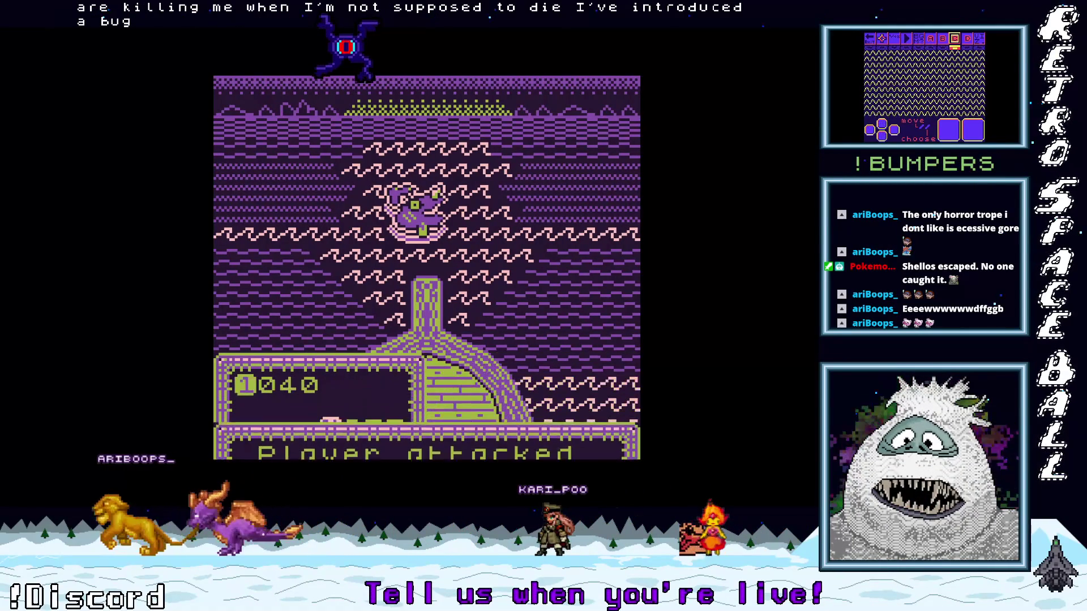
Keep casting at the demon fish until it is caught and max health rises to 62.
key(z)
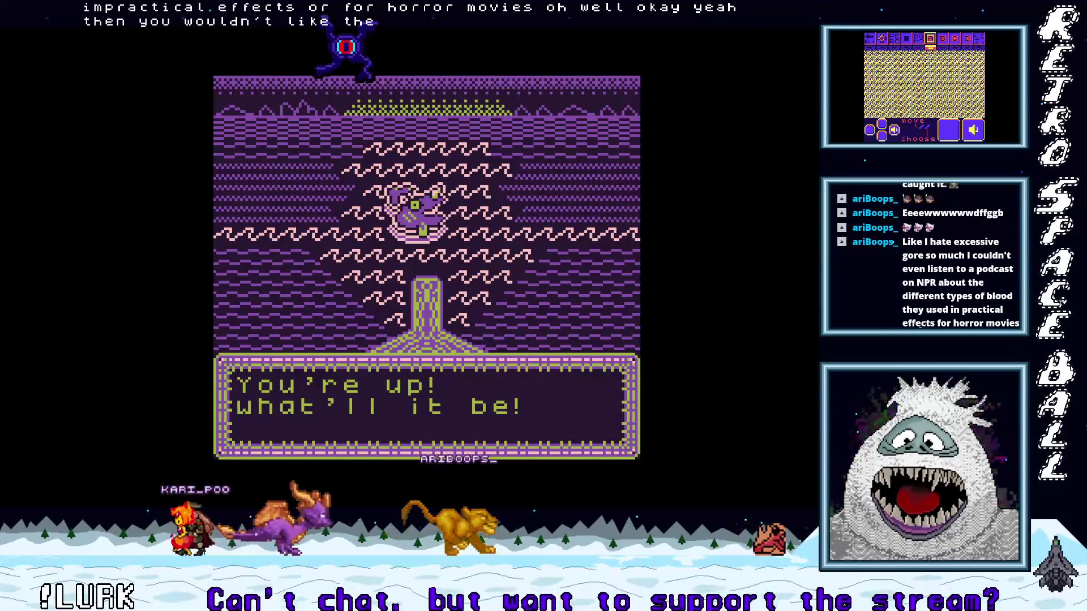
key(Return)
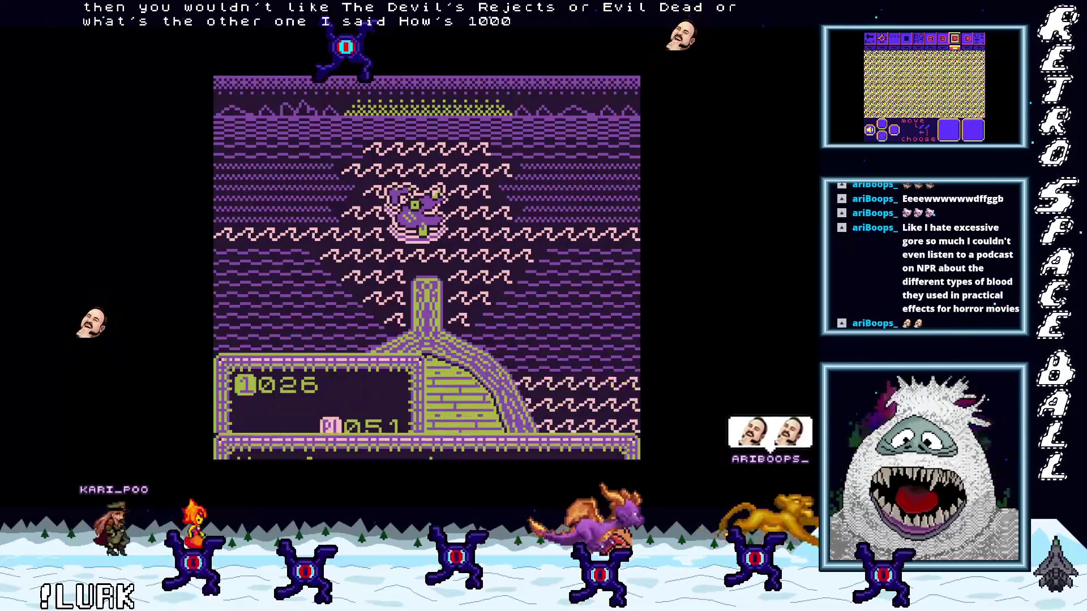
key(z)
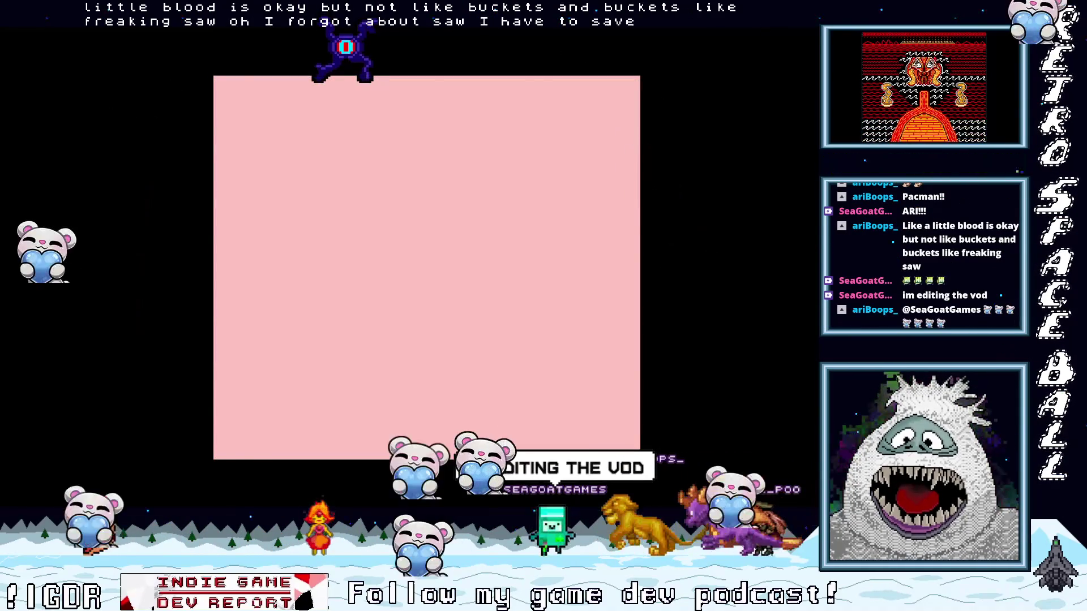
Heal and save at the save point, then walk right into a battle with two fish, including Eely.
key(Left)
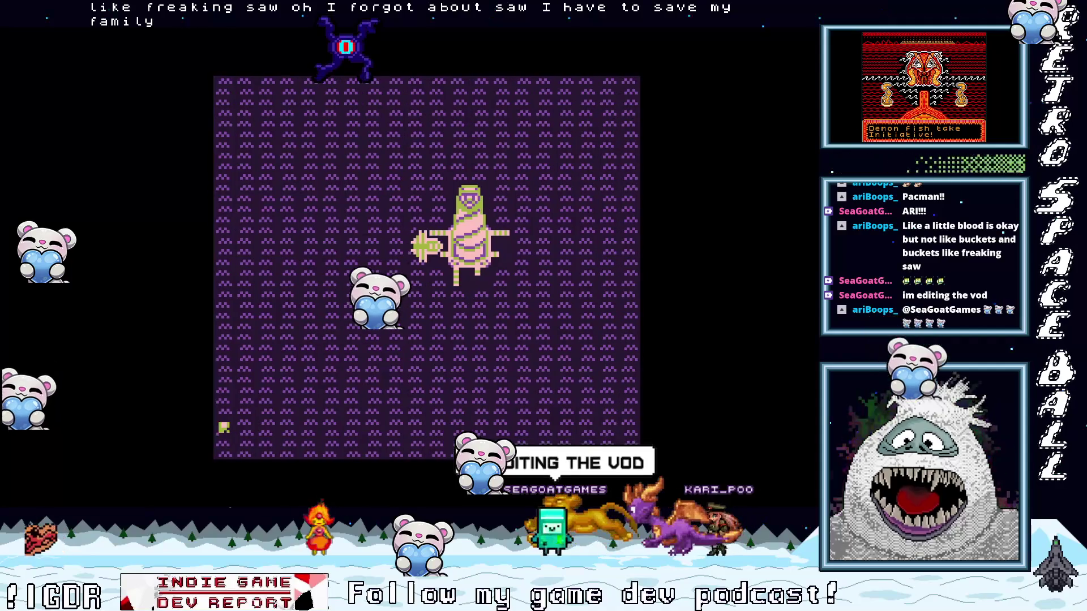
key(Right)
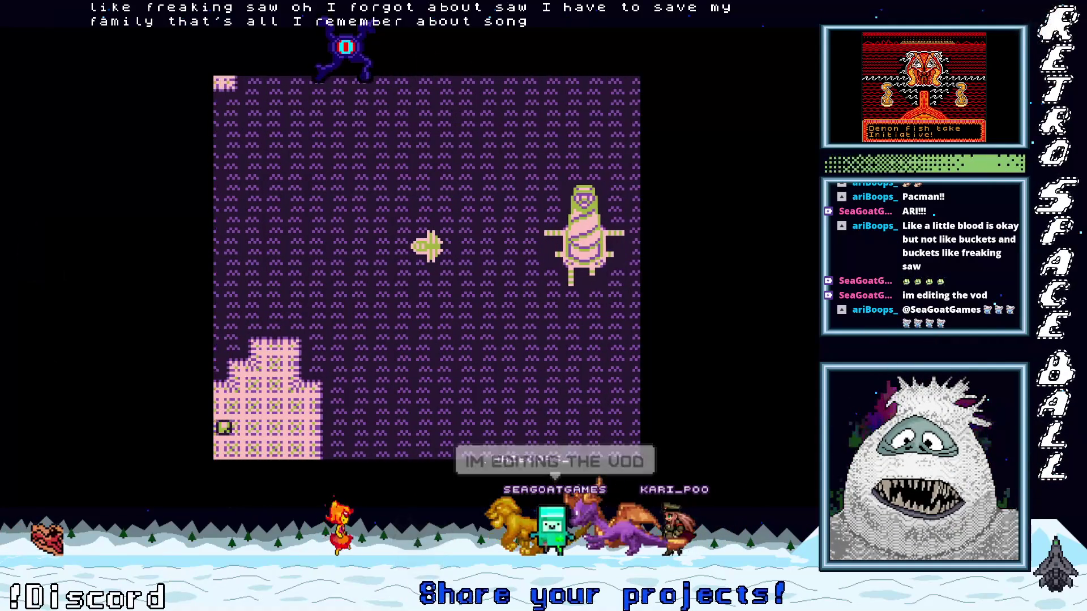
key(Left)
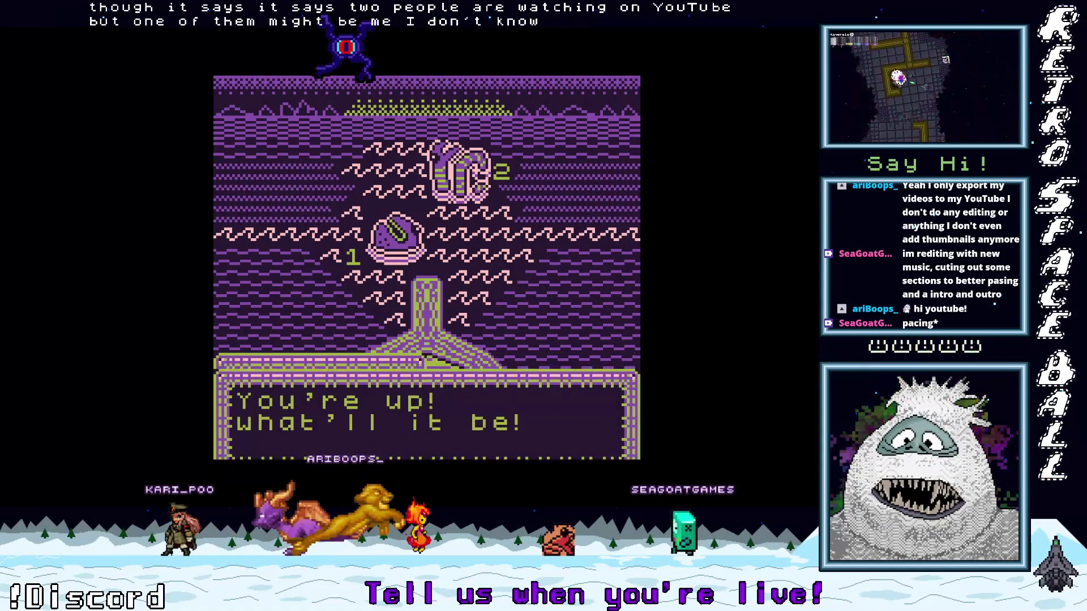
Cast at the 1st fish, then choose Cast again to reach the 'Cast at which?' prompt.
key(x)
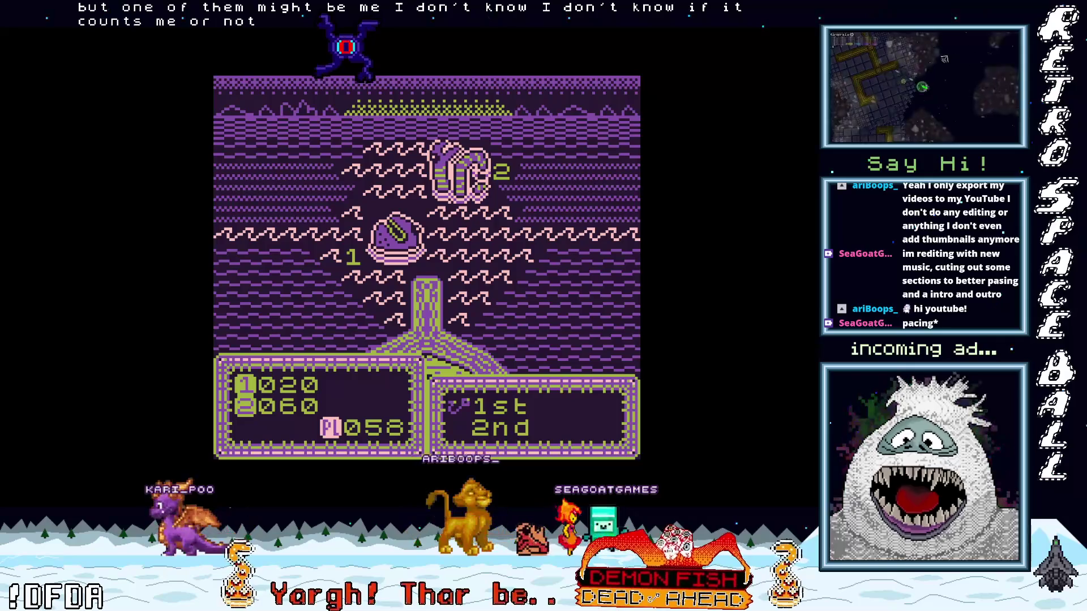
key(x)
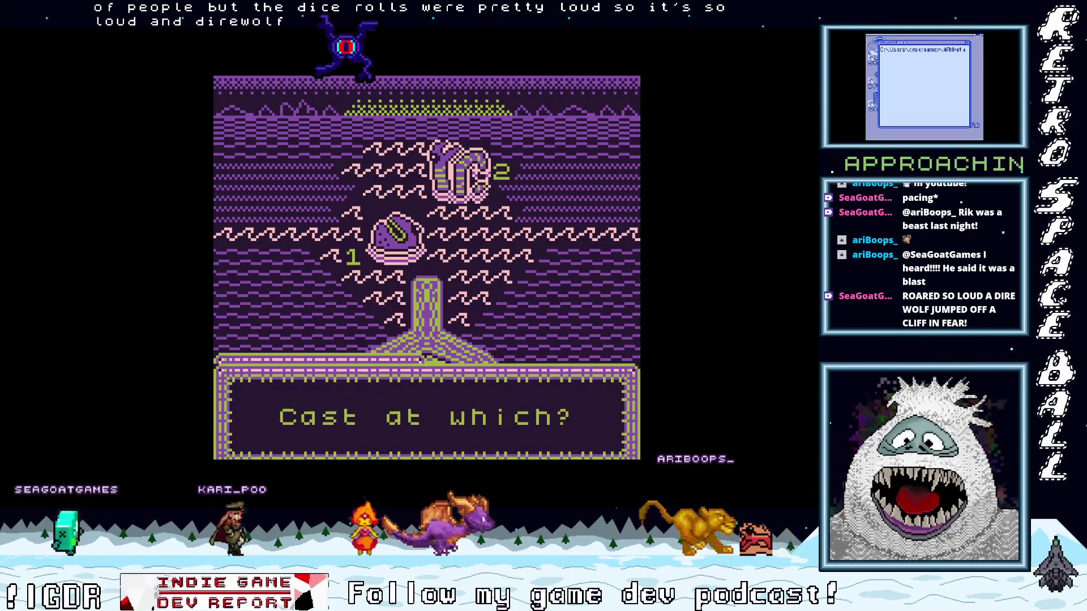
Confirm the target and keep casting until only a single fish remains.
key(Return)
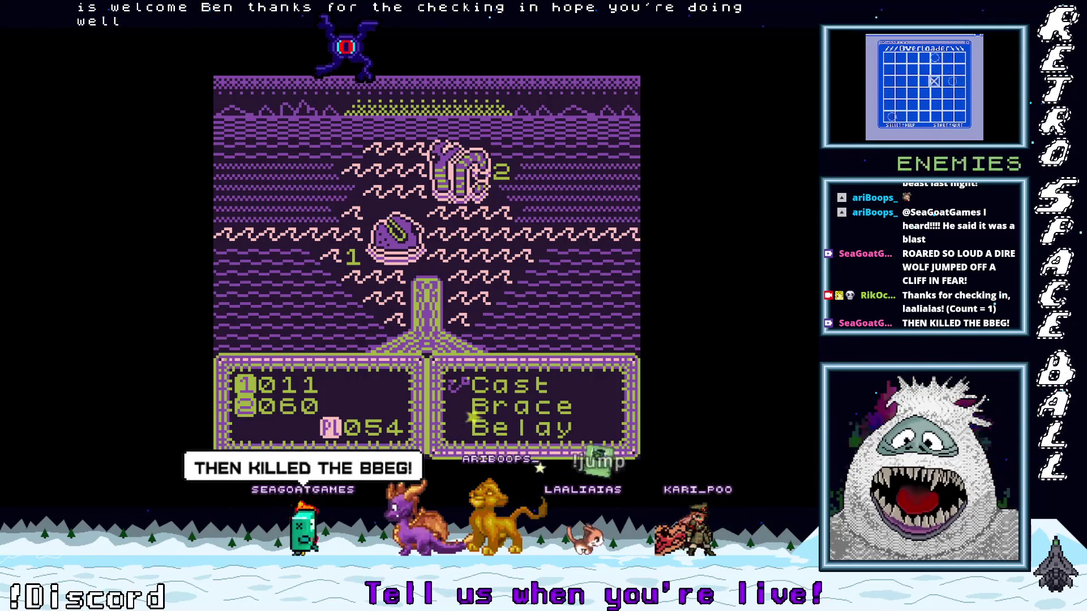
key(z)
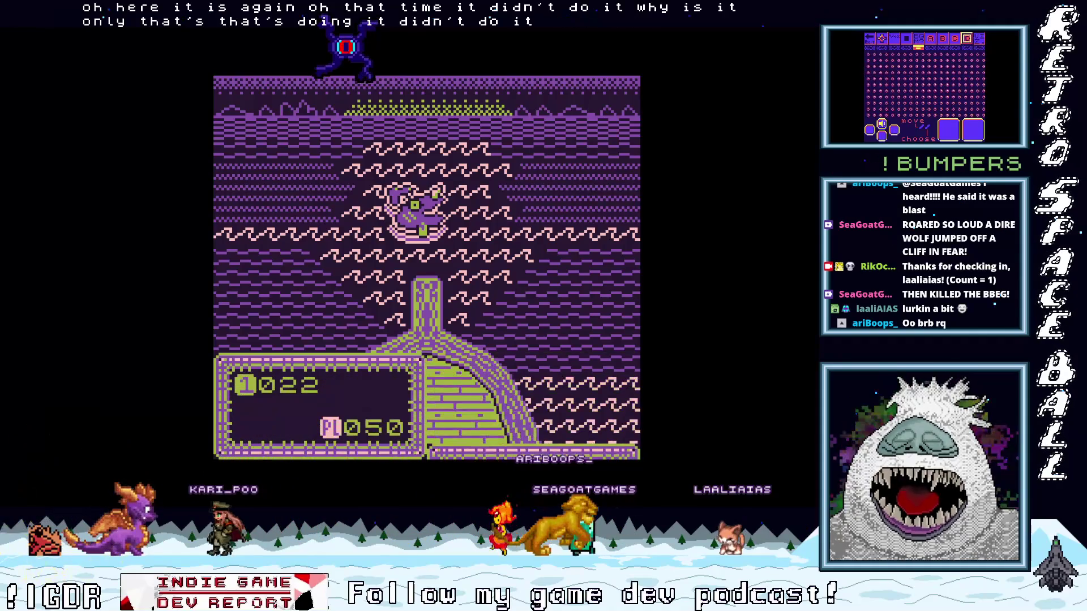
Cast at the lone fish, hitting it for 9 and leaving it at 4 health.
key(Return)
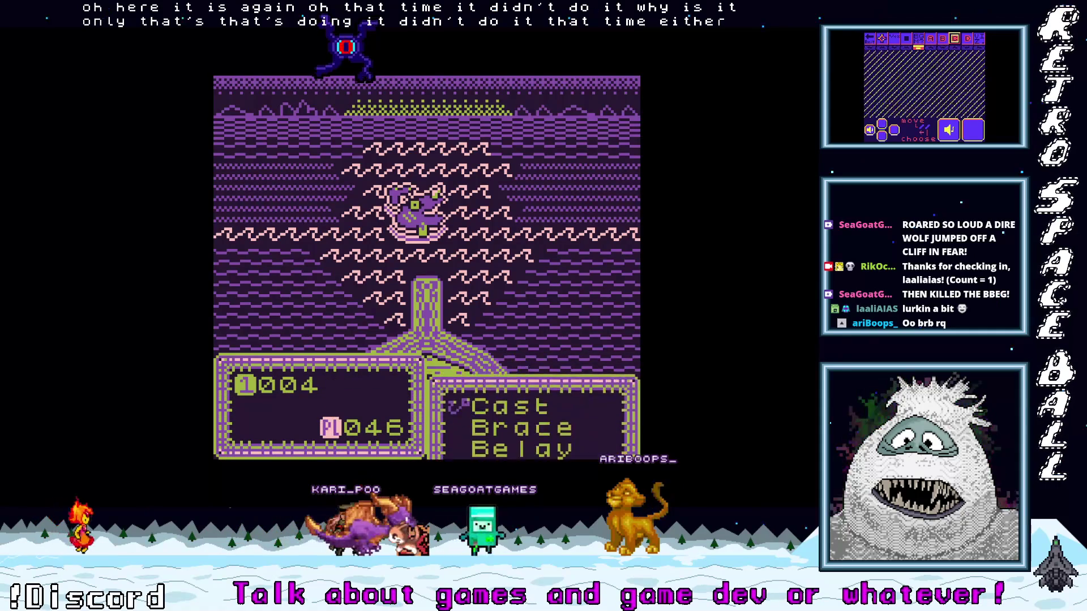
key(z)
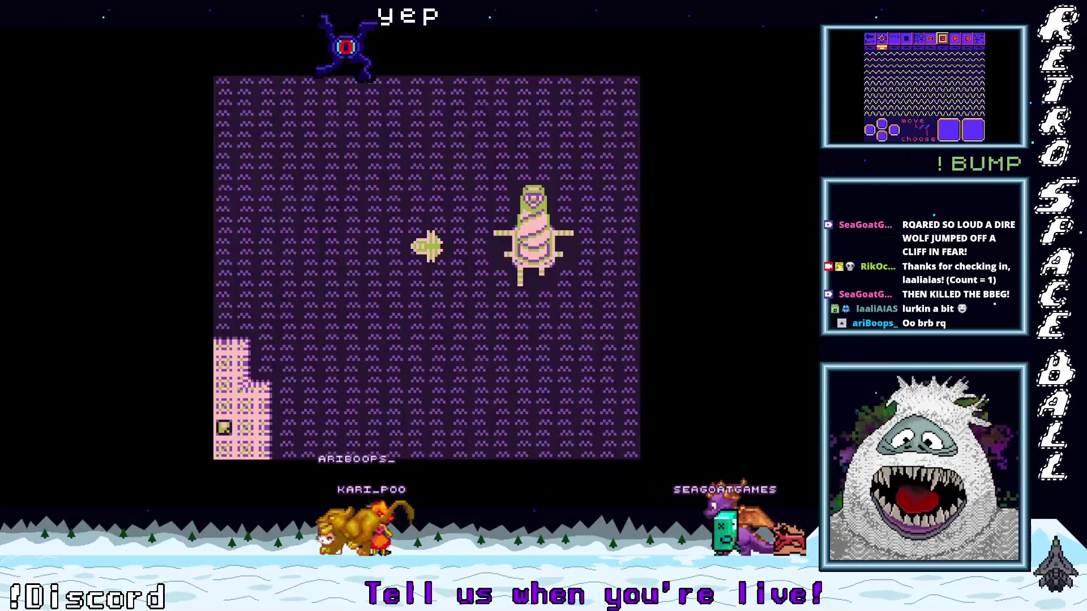
Step onto the health item to restore health and dismiss the Health Restored message.
key(Right)
key(Left)
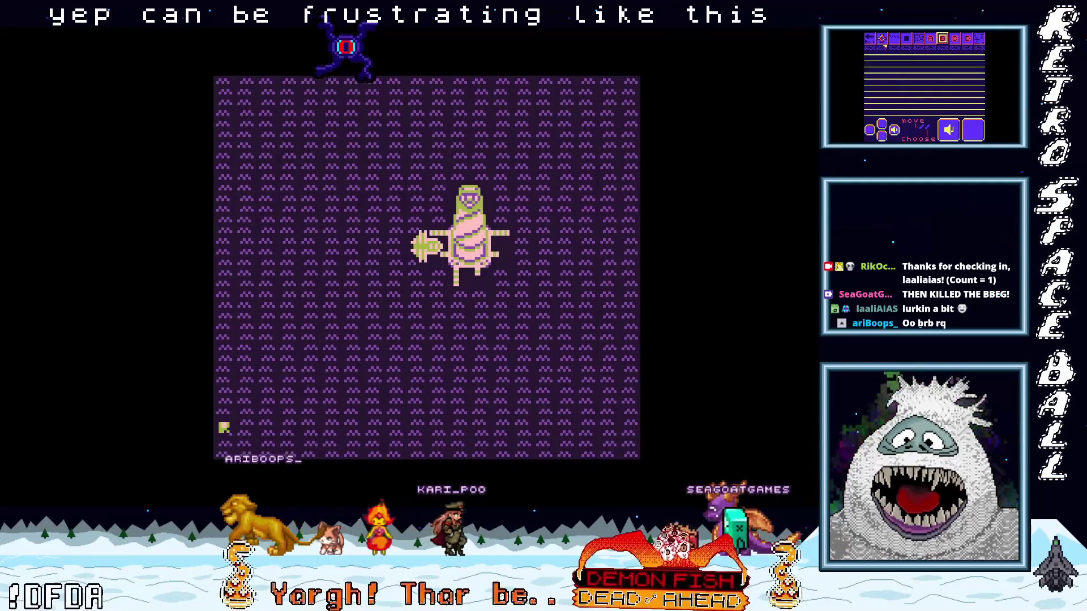
key(Right)
key(Right)
key(Right)
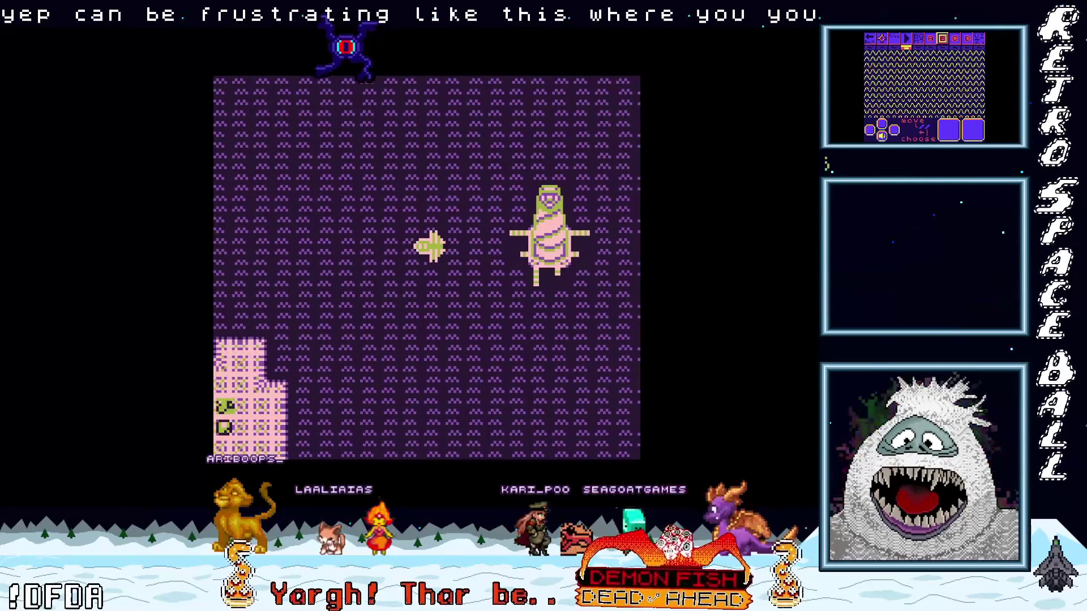
Steer the ship left, up, right and down across the sea into a new fish battle.
key(Left)
key(Left)
key(Left)
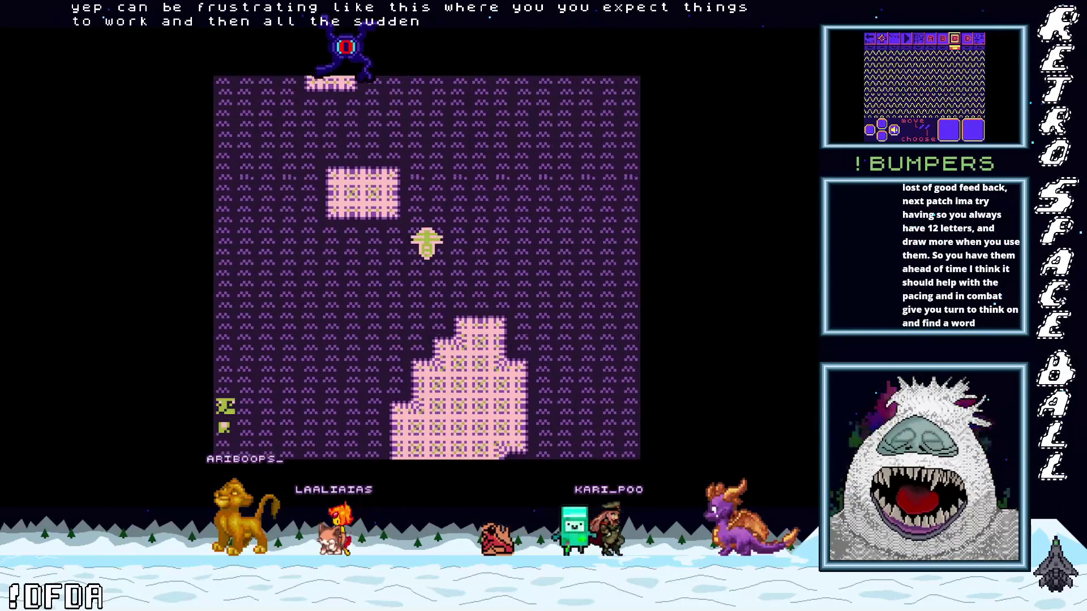
key(Left)
key(Up)
key(Up)
key(Up)
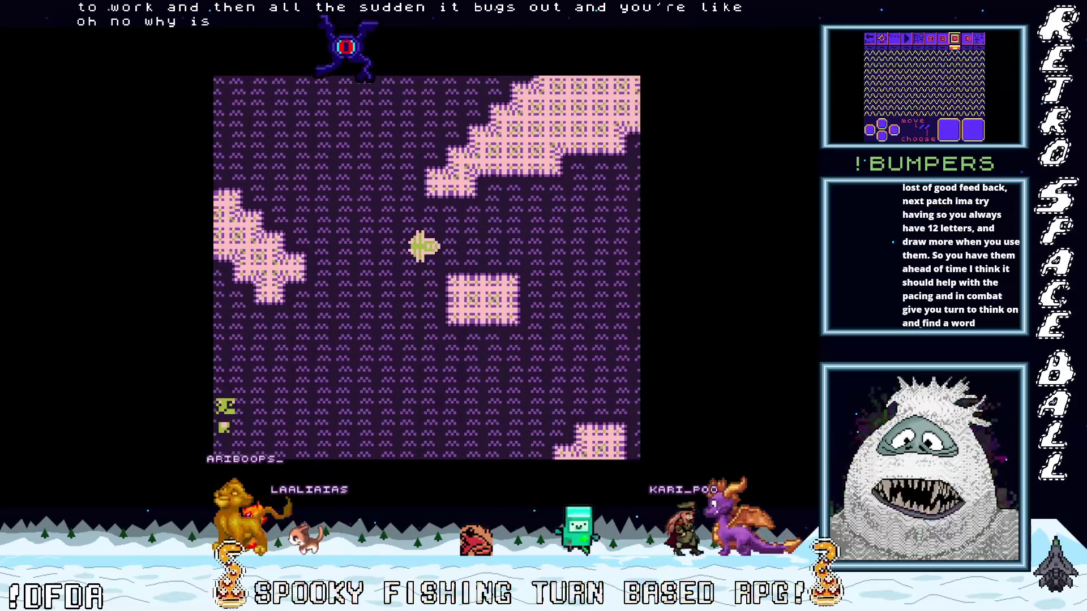
key(Right)
key(Right)
key(Right)
key(Down)
key(Down)
key(Down)
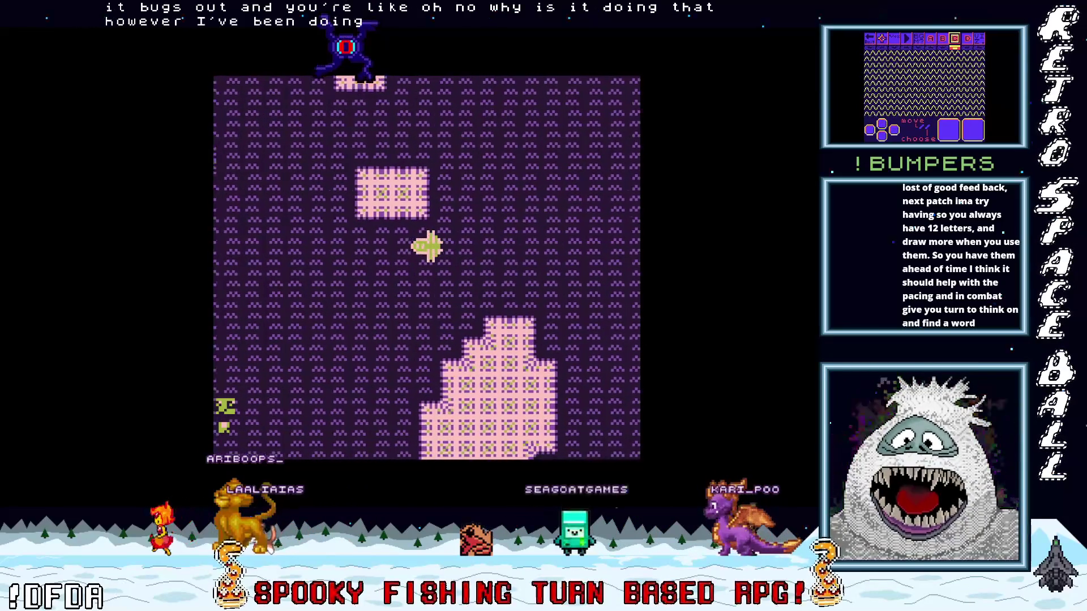
key(Down)
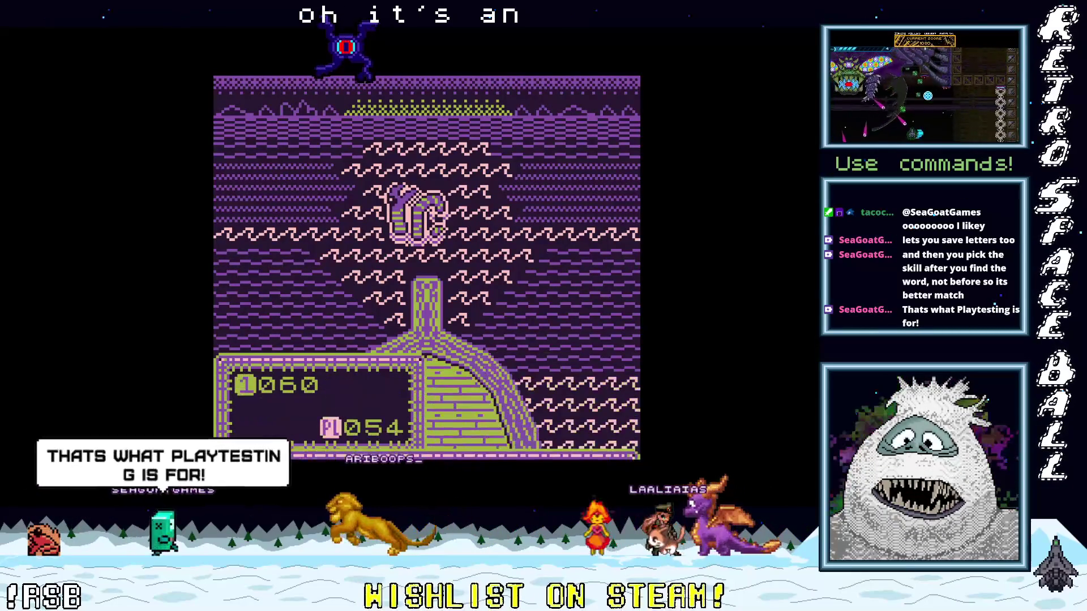
Flee the fight with Belay and sail up into a battle against two new fish.
key(Return)
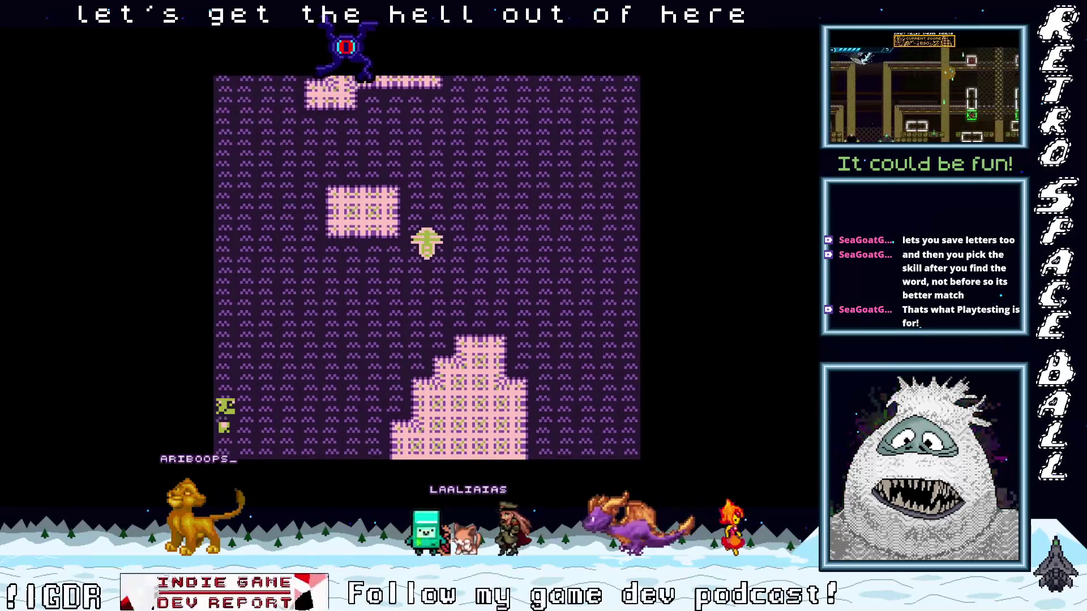
key(Up)
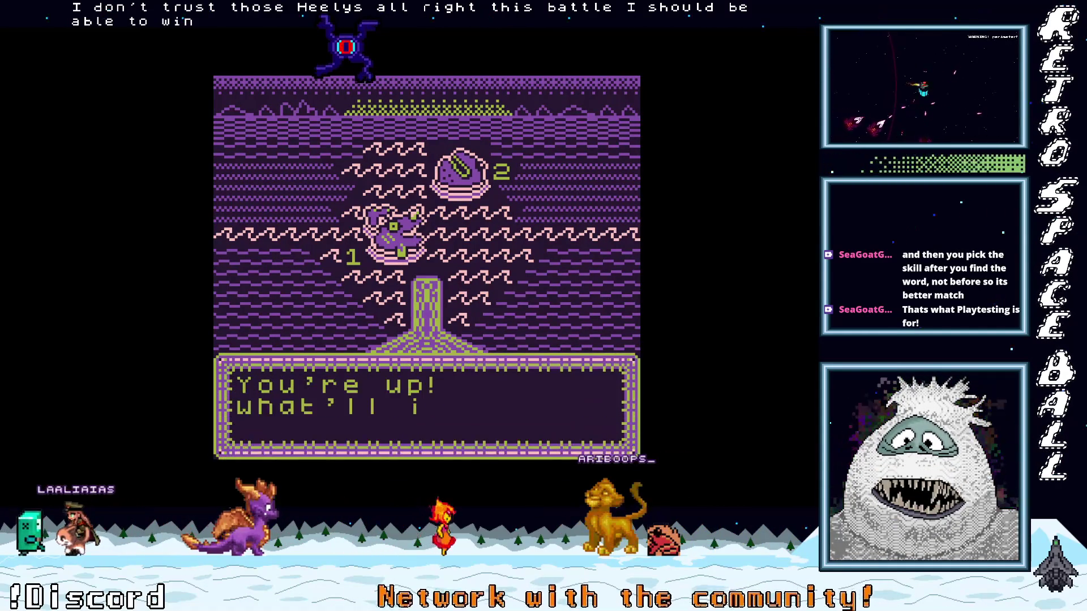
Choose Cast to bring up the 1st/2nd target prompt for the two fish.
key(z)
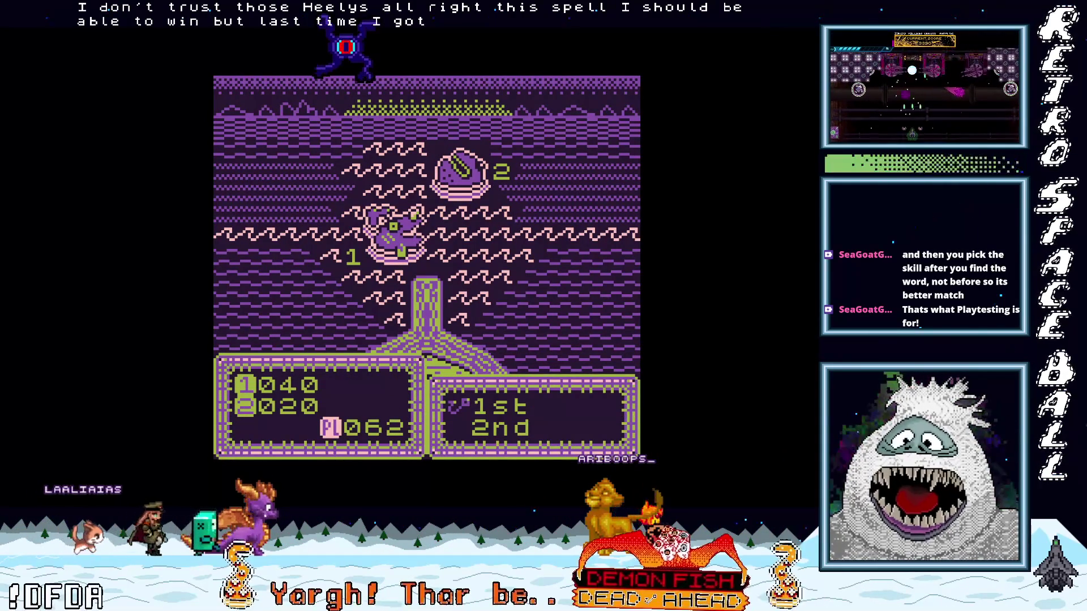
key(z)
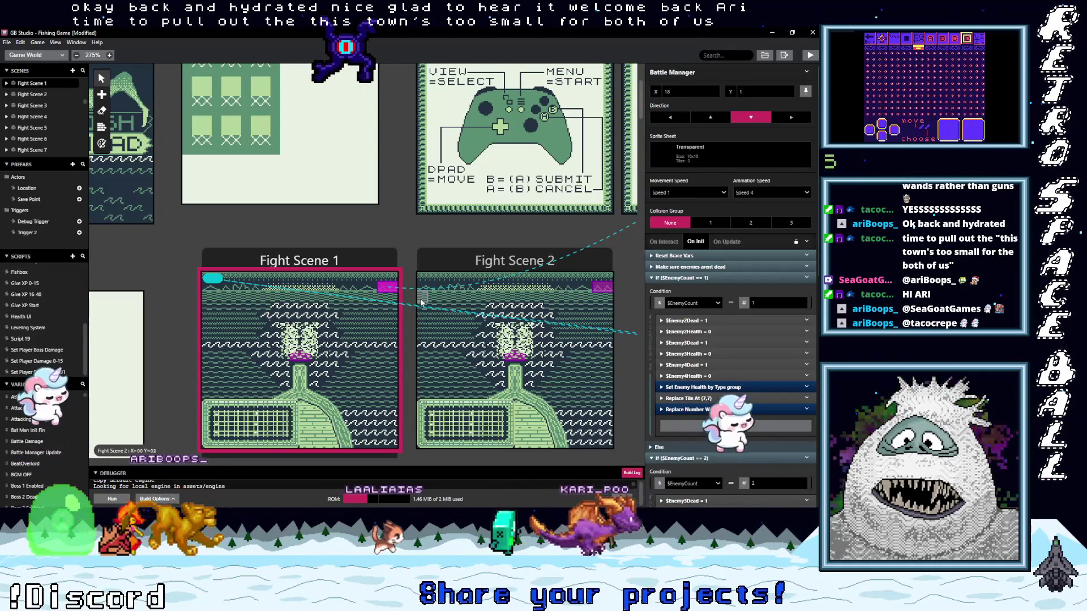
Review the Battle Manager's On Update script in Fight Scene 1 and expand its Call Script: HealthUI event.
scroll(738, 396, down, 4)
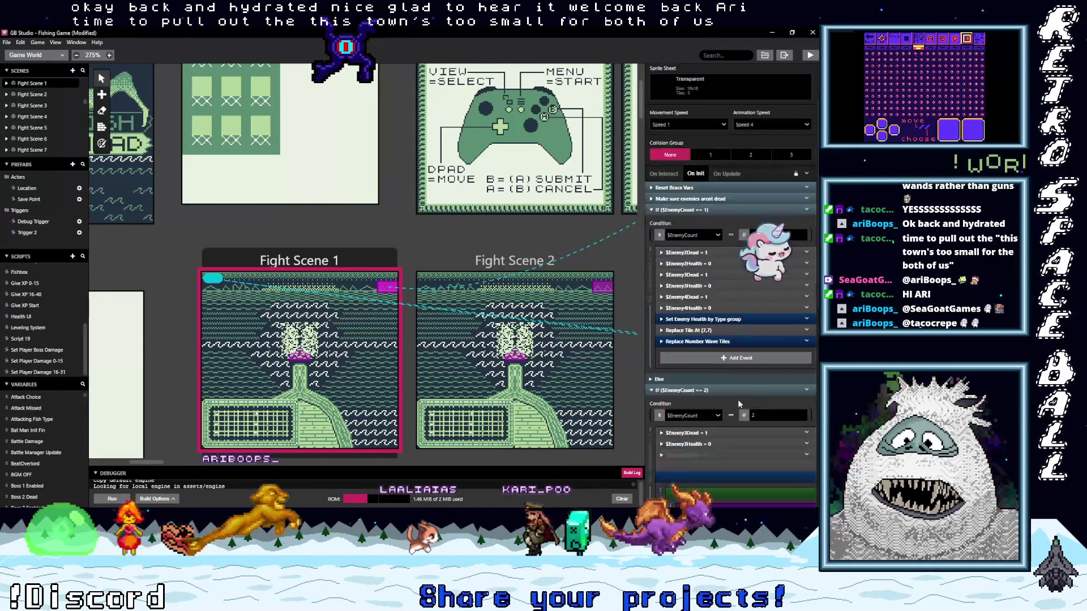
scroll(718, 299, up, 3)
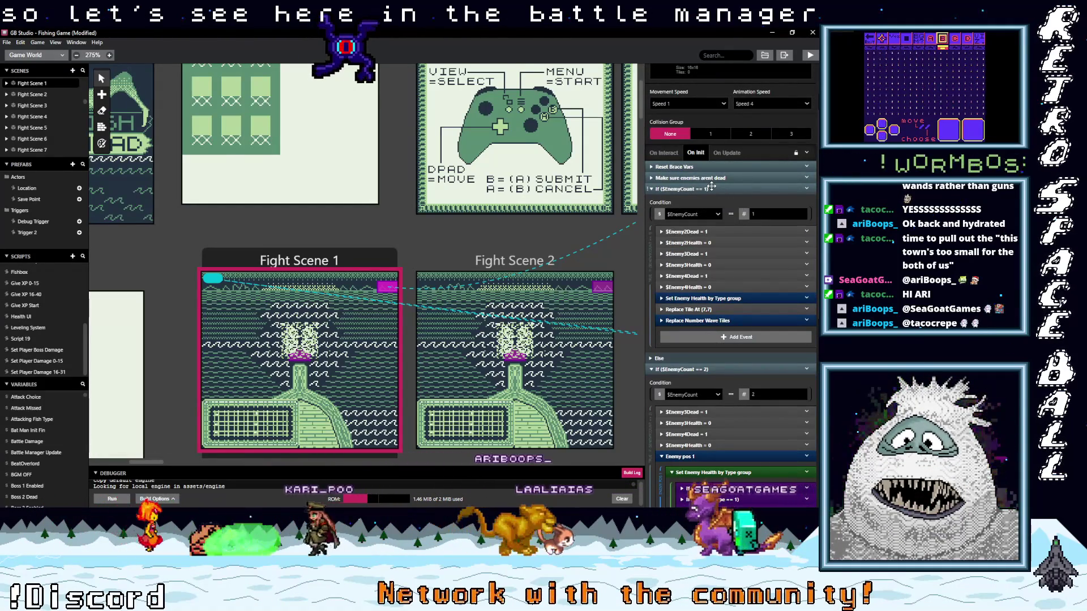
click(727, 154)
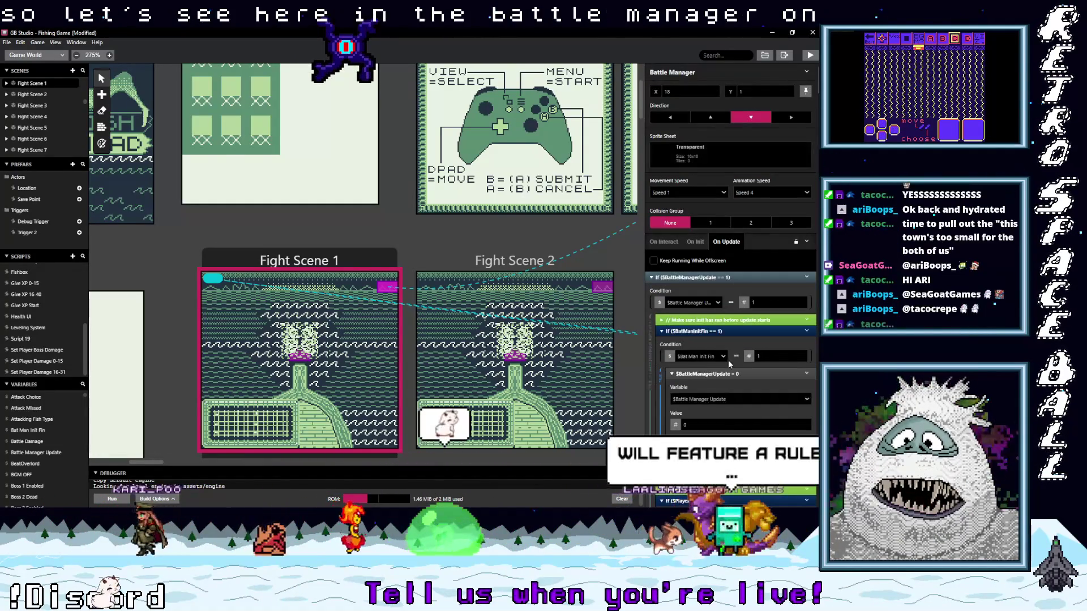
scroll(740, 359, down, 6)
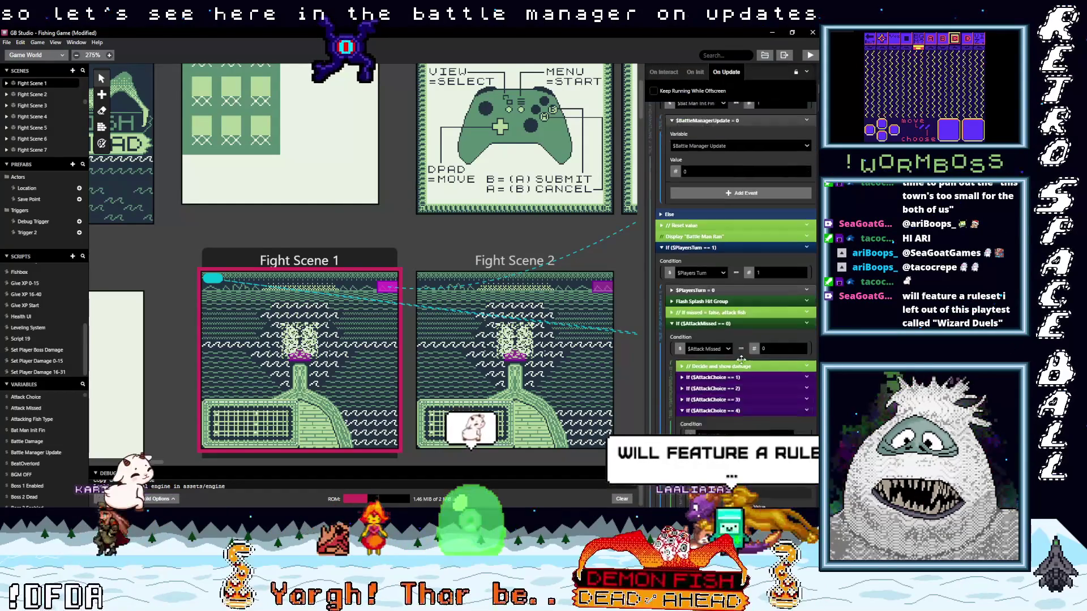
scroll(741, 359, down, 5)
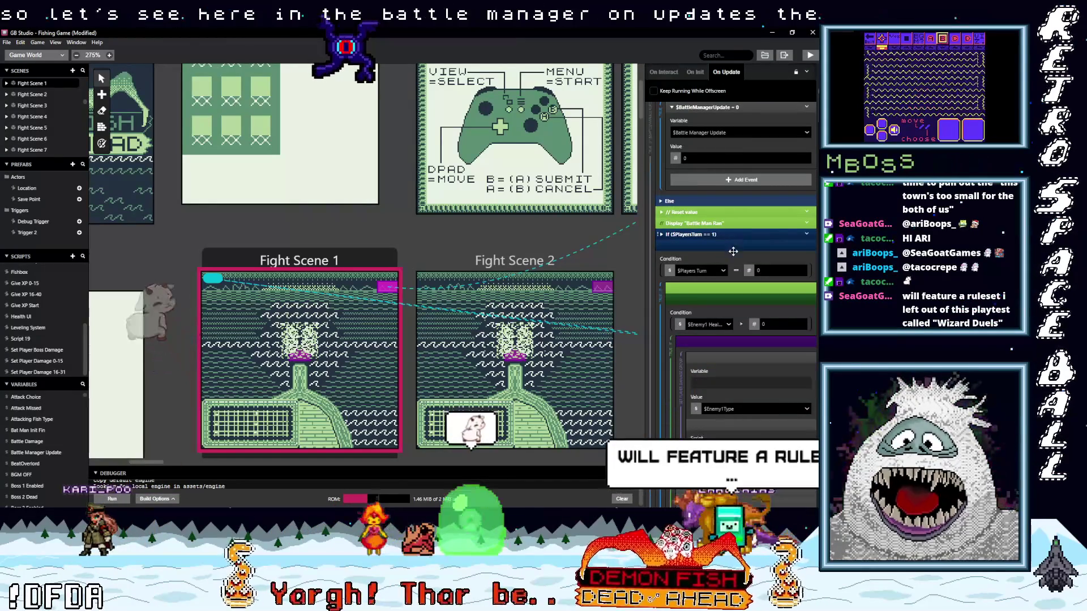
scroll(759, 365, down, 2)
scroll(760, 368, down, 5)
scroll(760, 365, down, 1)
scroll(756, 351, down, 2)
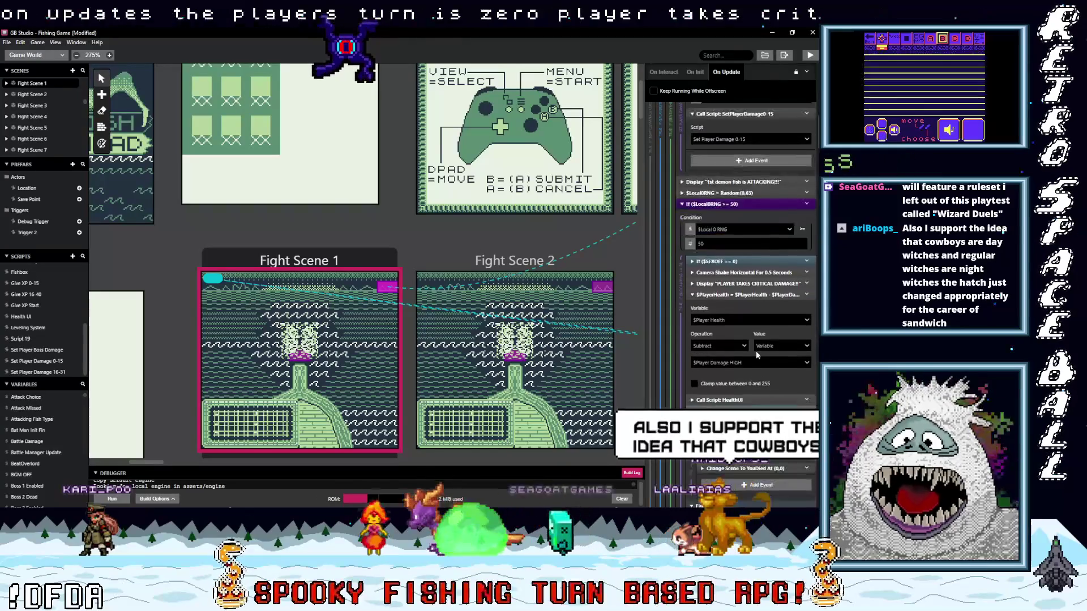
scroll(756, 351, down, 1)
click(745, 356)
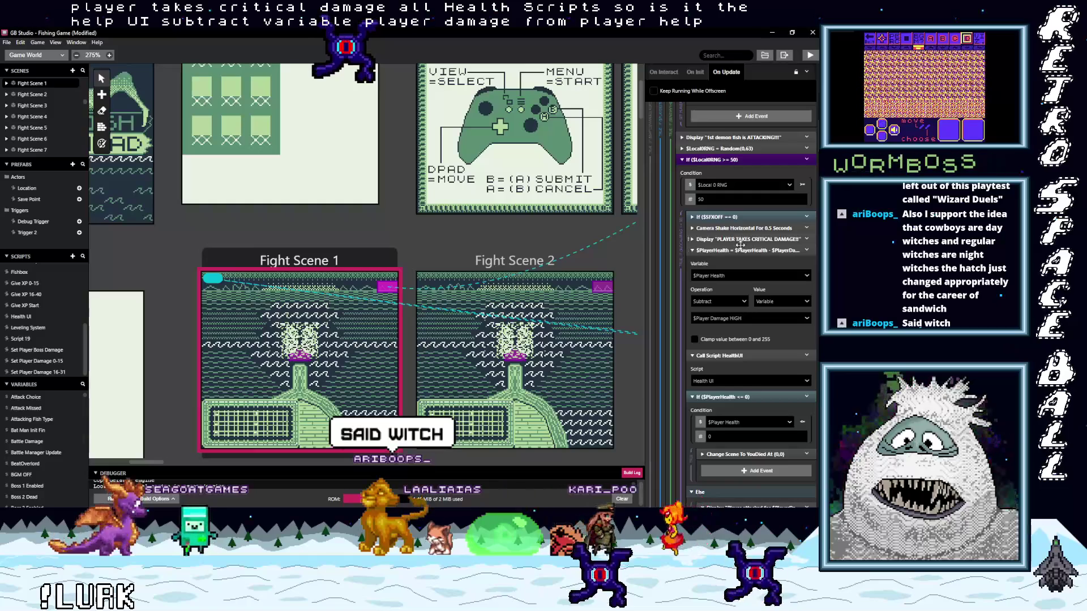
Open the Set Player Damage 0-15 script from the Scripts list.
scroll(732, 338, up, 1)
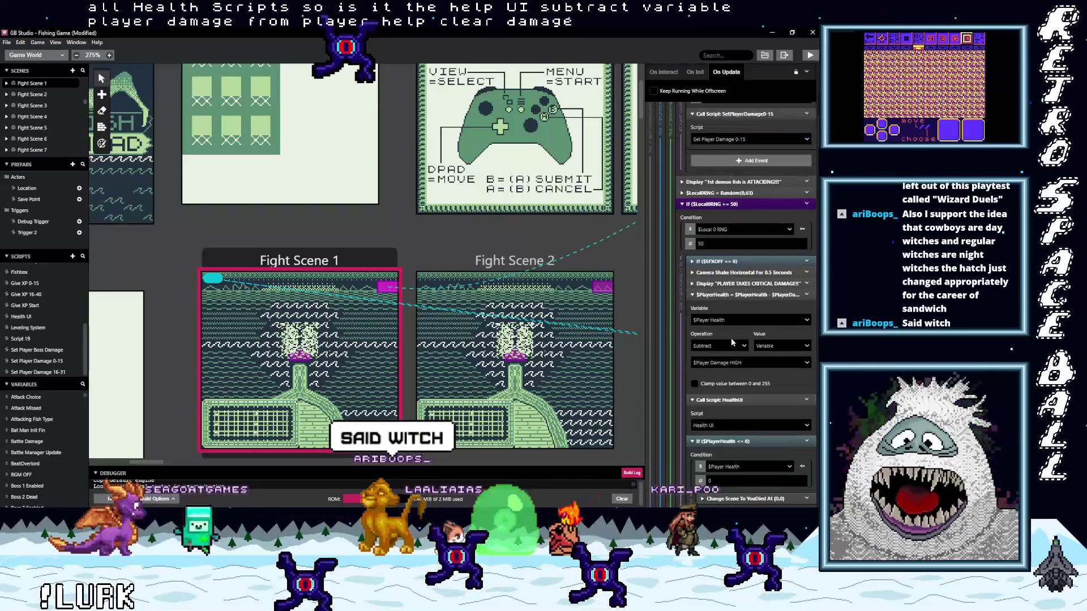
scroll(731, 338, up, 1)
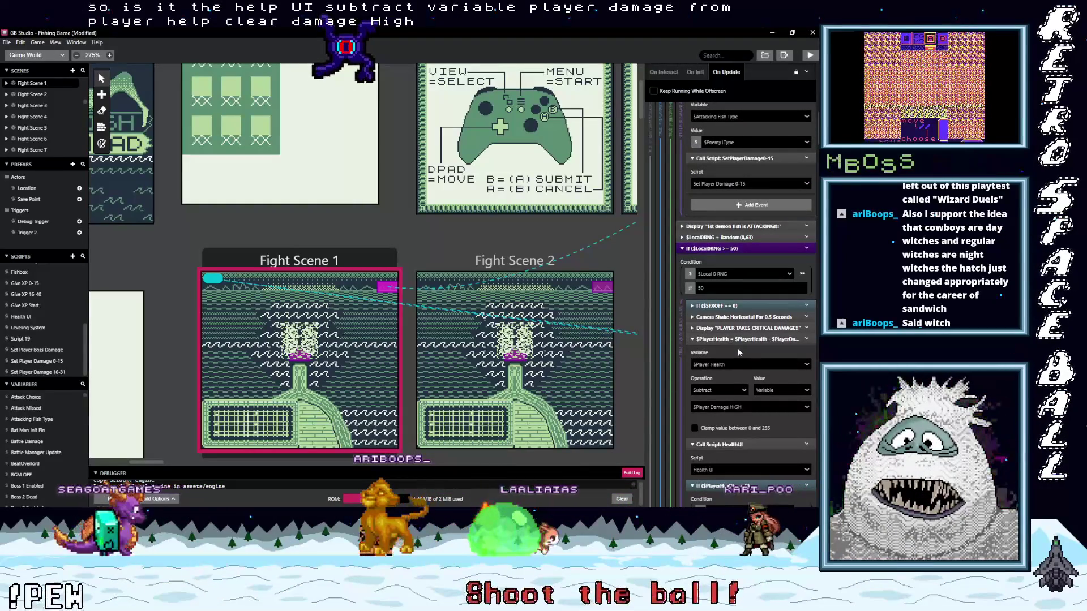
scroll(739, 352, up, 1)
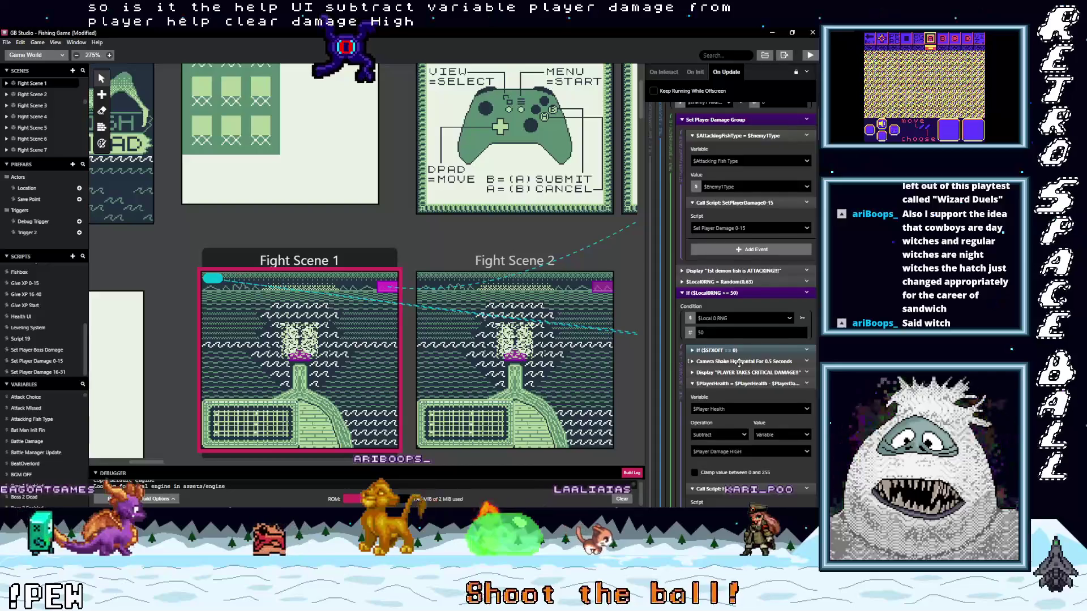
scroll(739, 362, up, 1)
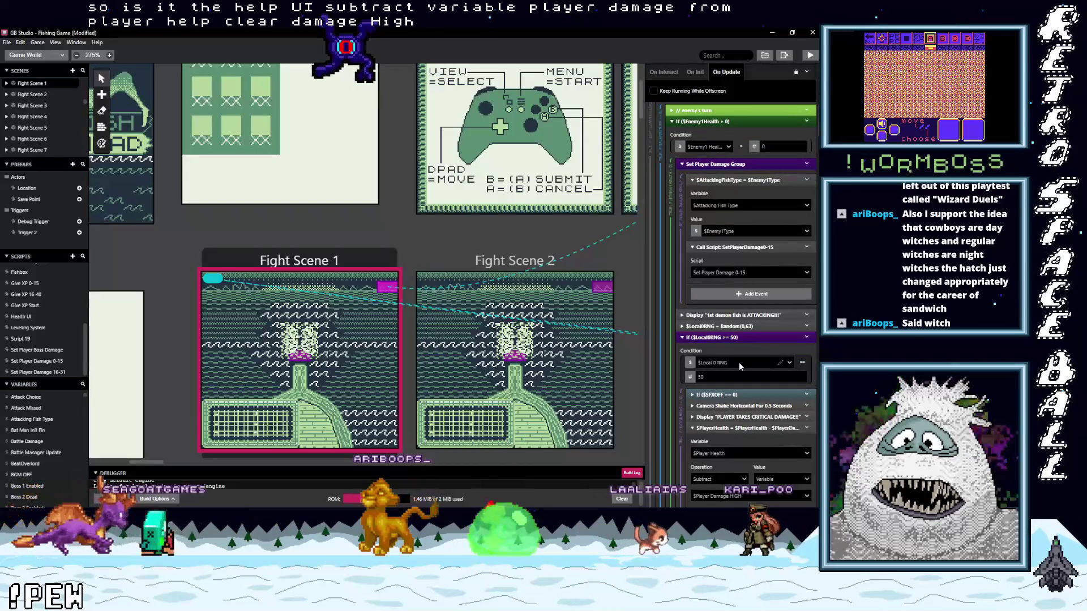
scroll(739, 363, up, 2)
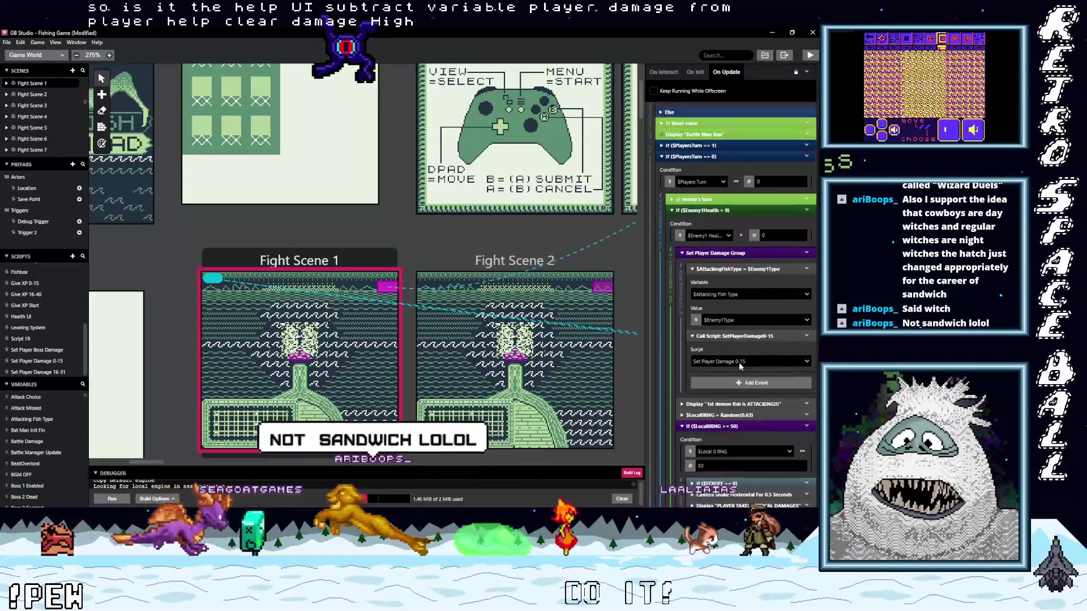
click(45, 361)
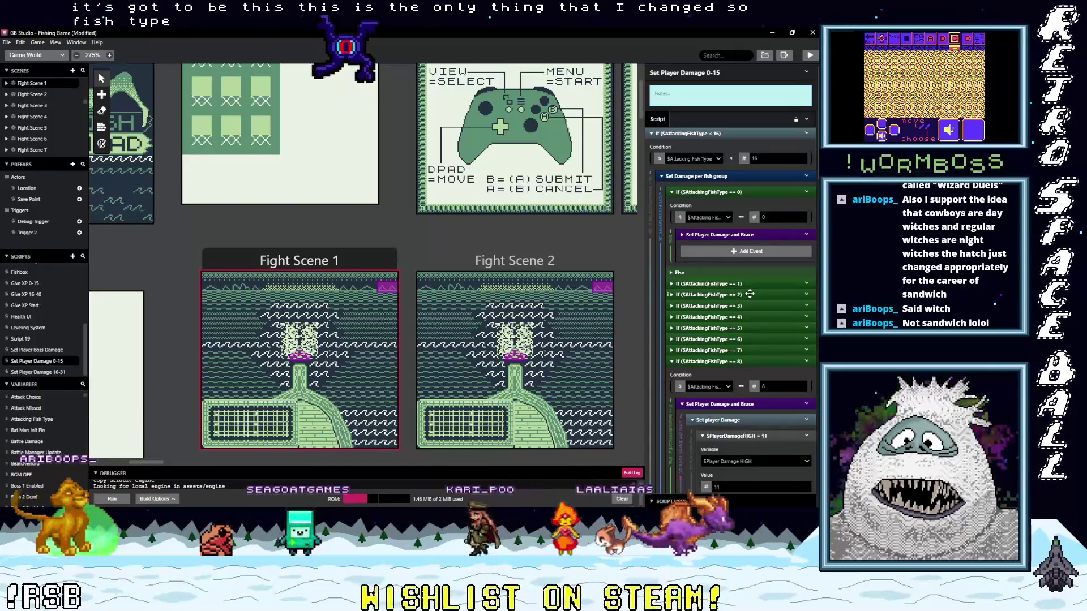
Check that fish type 2 sets damage HIGH 5 and LOW 3, then reopen Fight Scene 1's On Update script.
click(750, 294)
scroll(772, 357, down, 3)
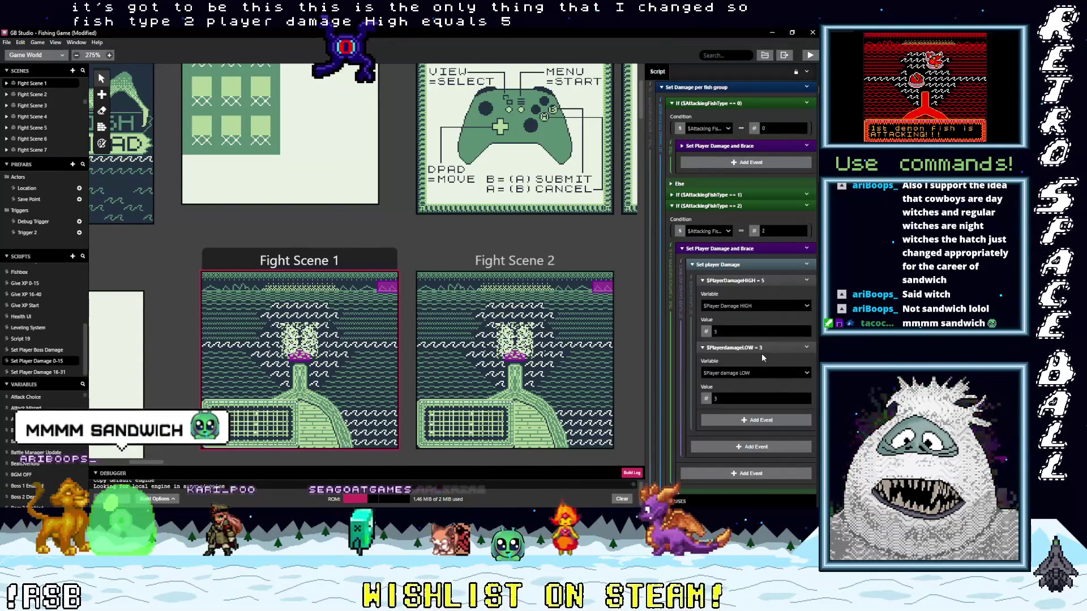
scroll(762, 352, up, 3)
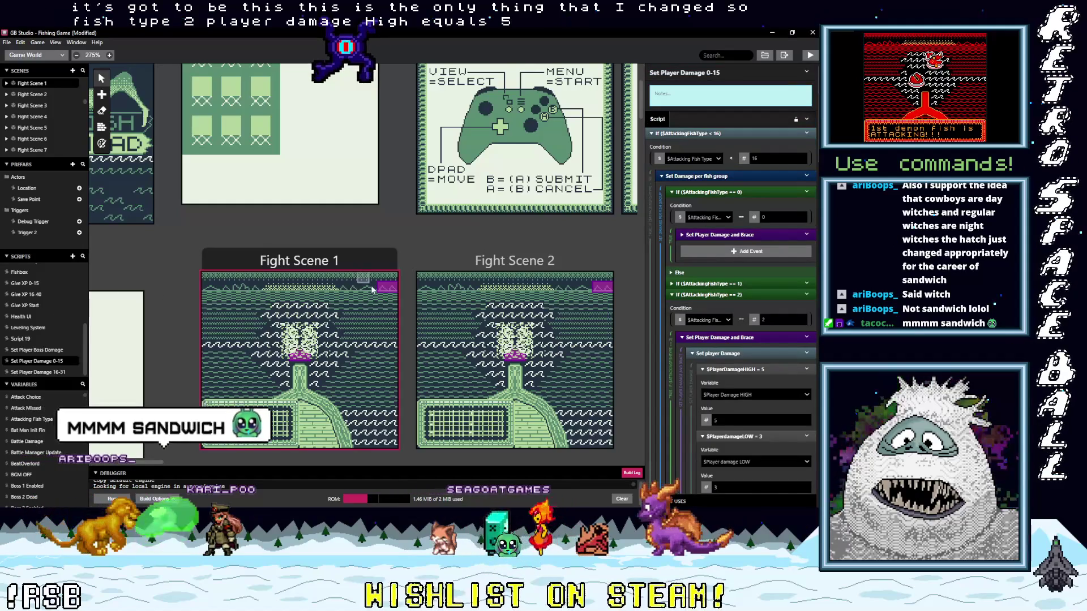
click(390, 287)
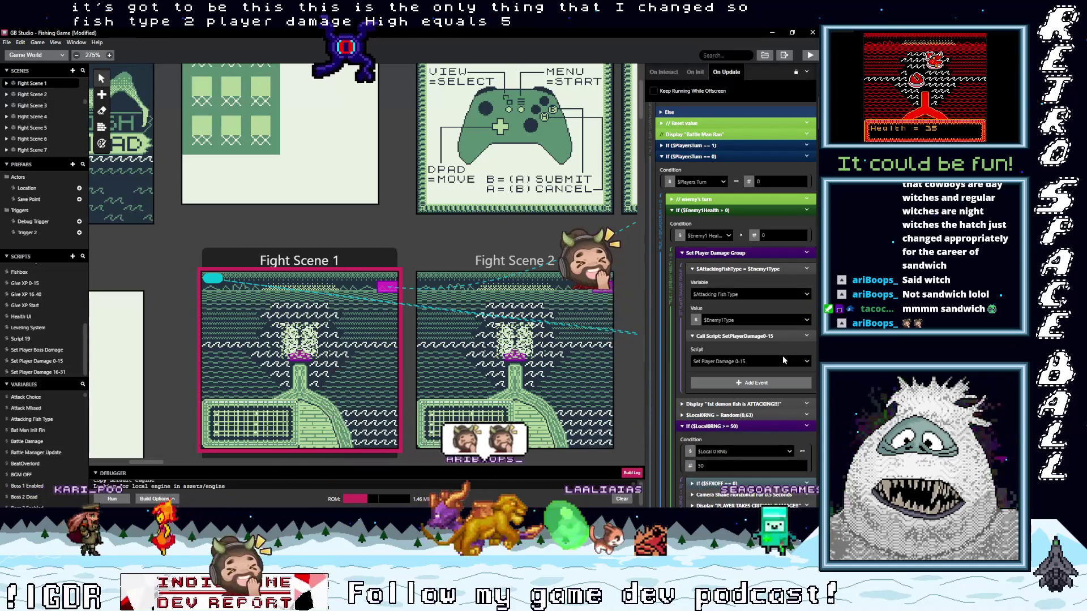
scroll(783, 356, down, 1)
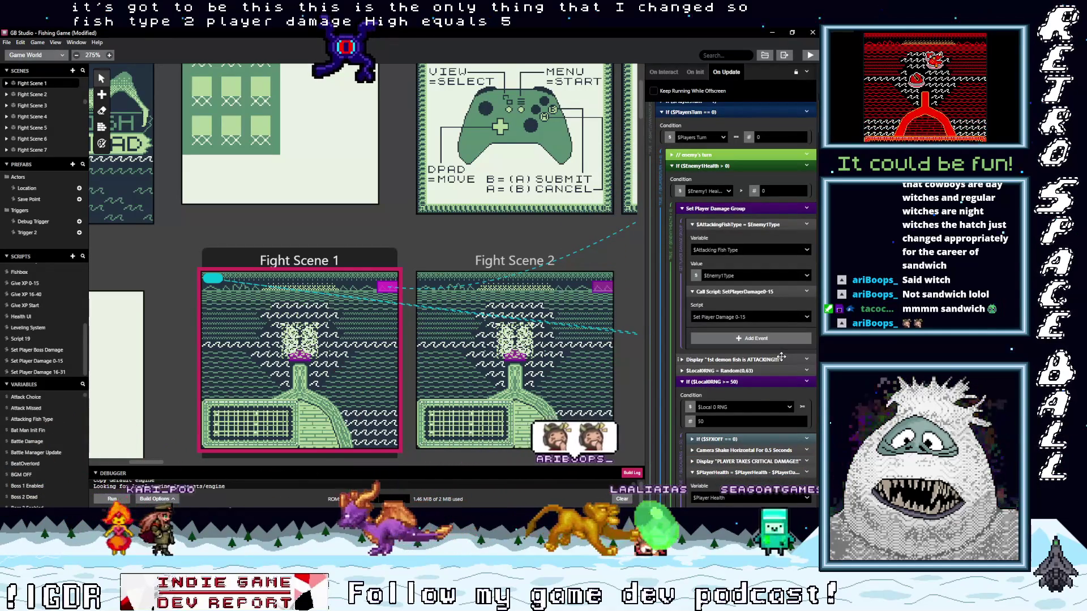
scroll(776, 352, down, 1)
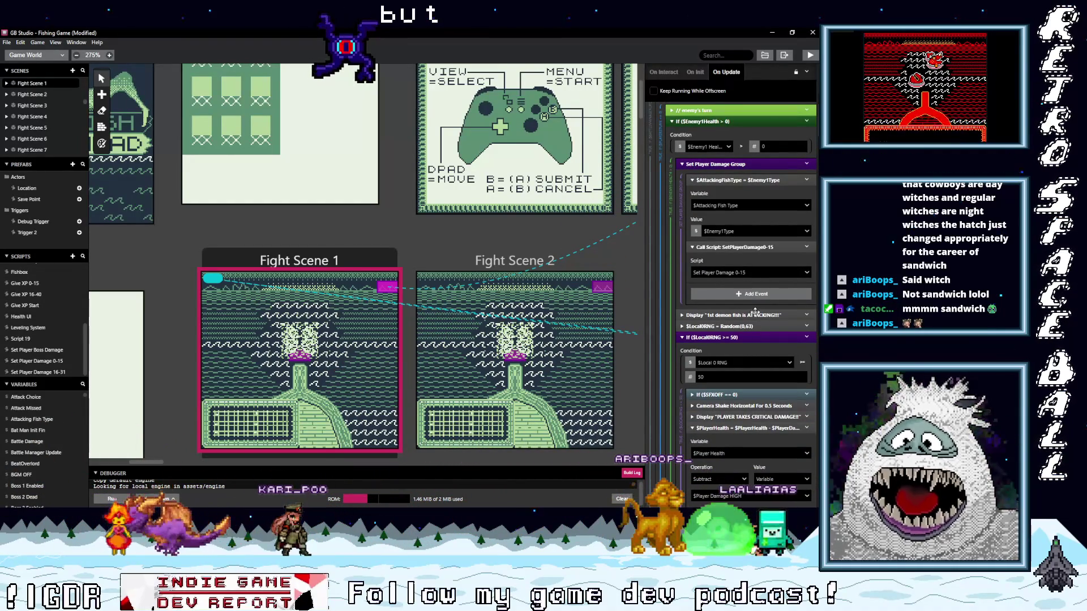
scroll(763, 334, up, 1)
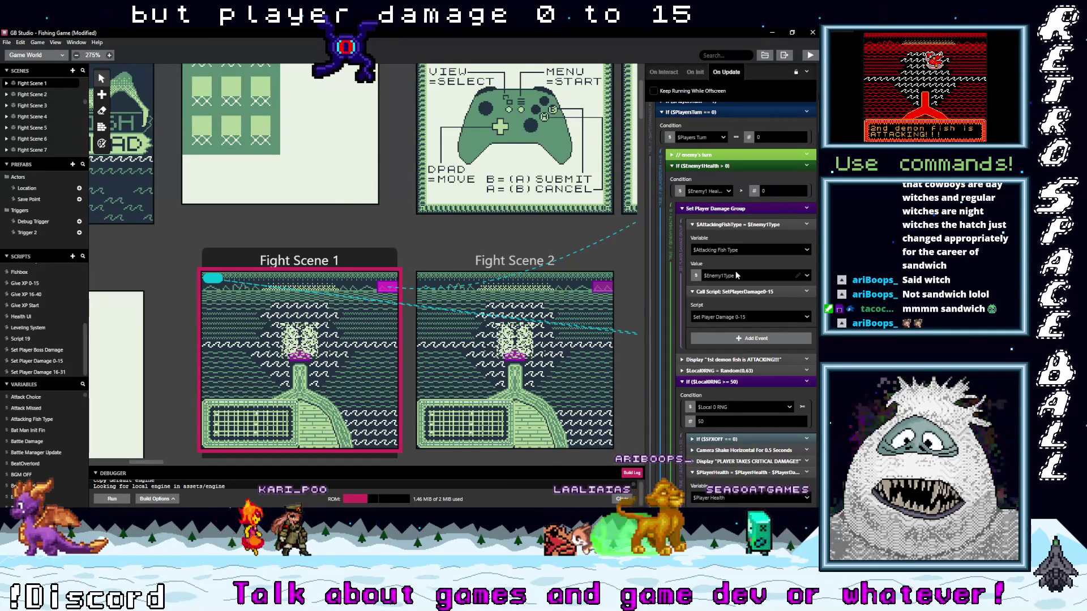
scroll(749, 357, down, 3)
scroll(749, 356, down, 10)
scroll(748, 357, down, 7)
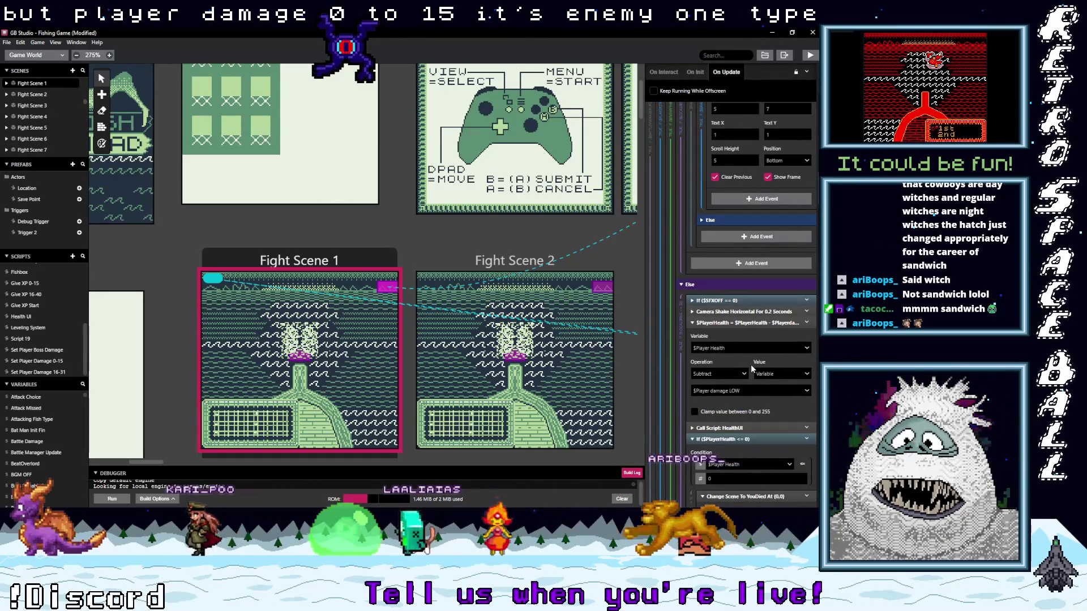
scroll(751, 366, down, 2)
scroll(753, 364, down, 8)
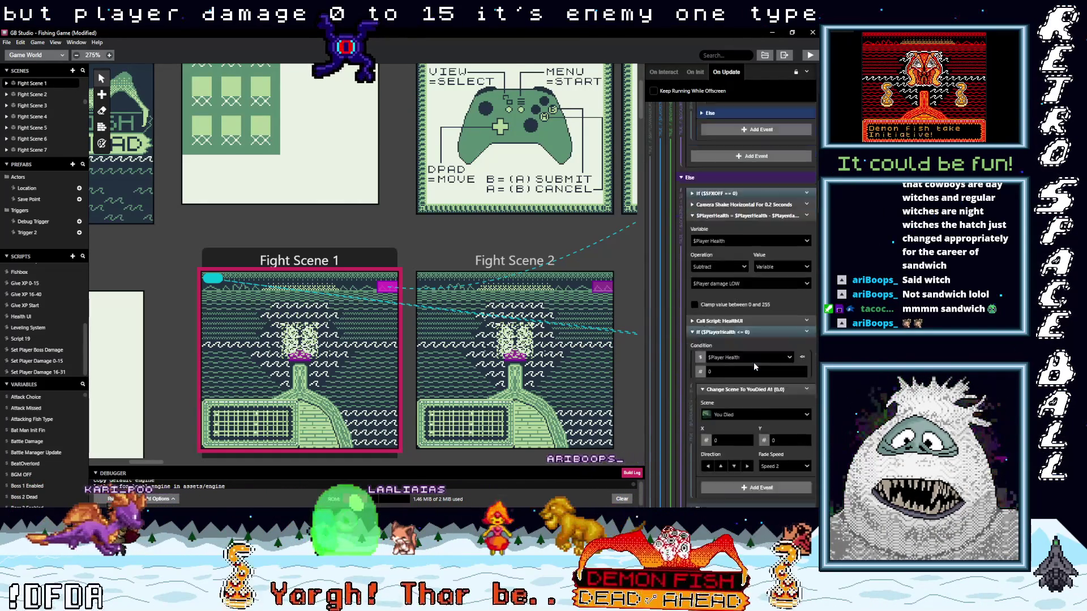
scroll(753, 363, down, 1)
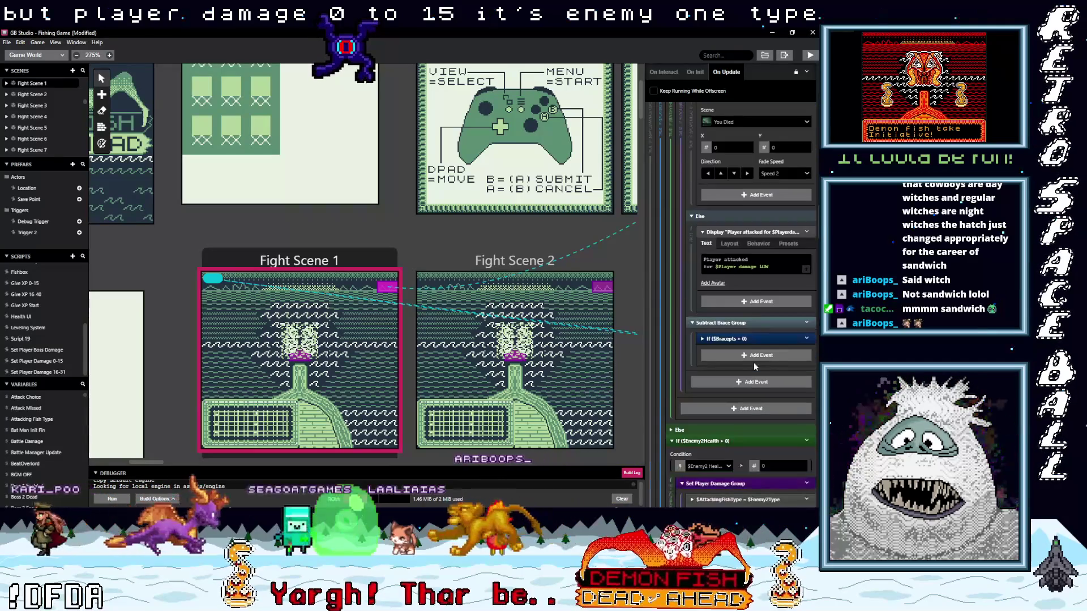
scroll(753, 366, down, 1)
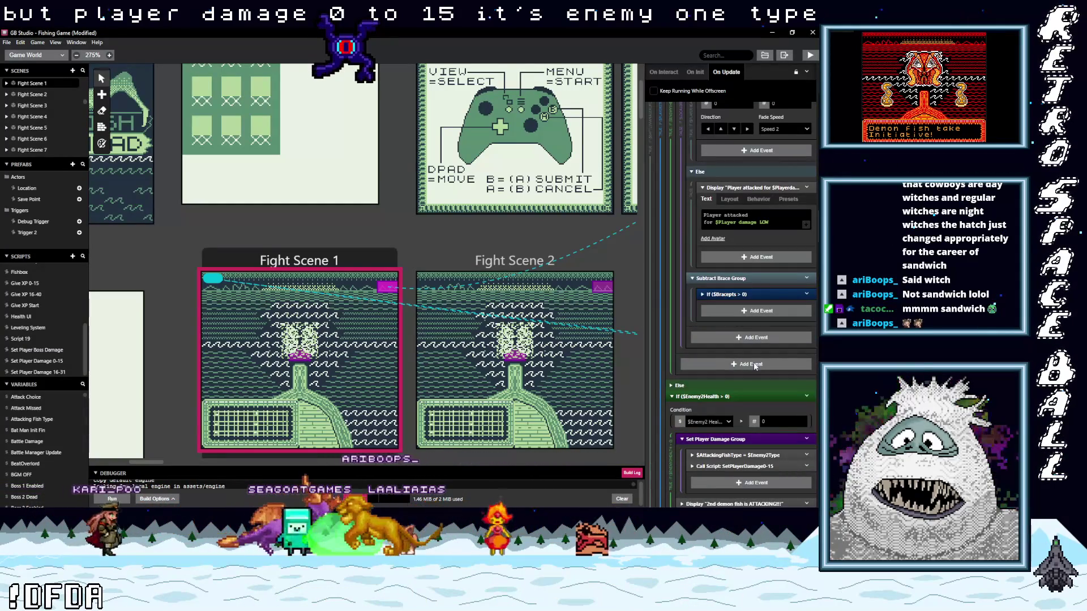
scroll(753, 363, down, 1)
scroll(753, 363, down, 1)
scroll(774, 362, down, 1)
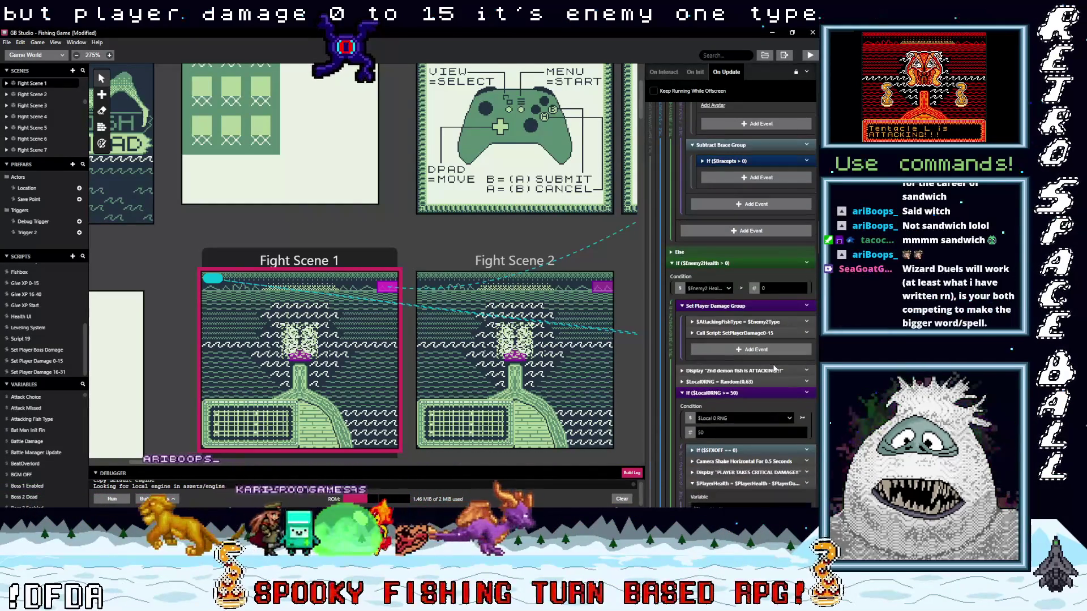
click(761, 322)
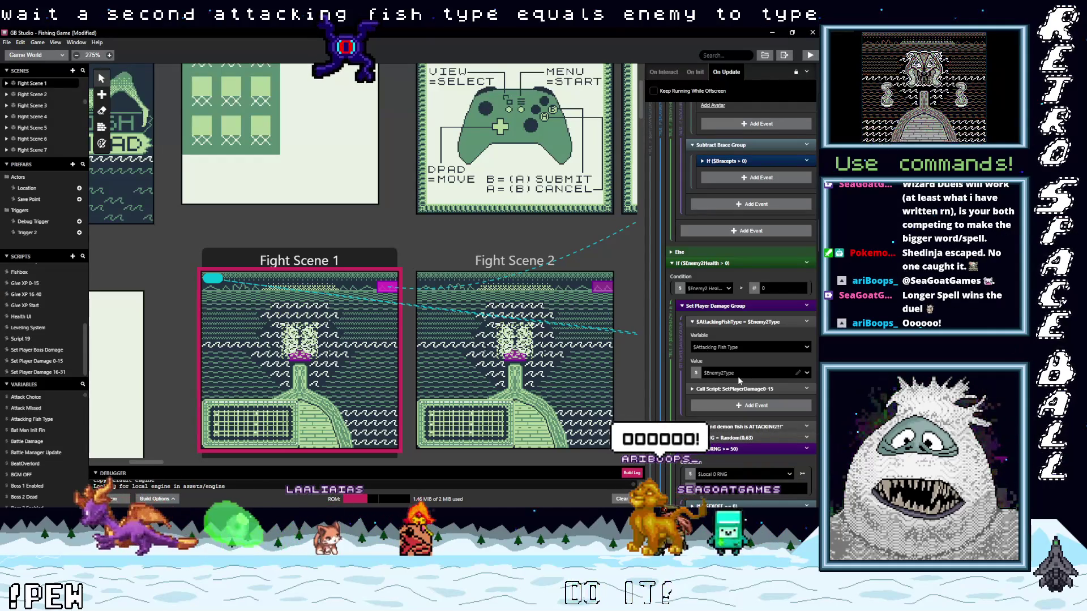
Expand the second enemy's damage Call Script event and open 'Set Player Damage 0-15' from the Scripts list.
click(746, 389)
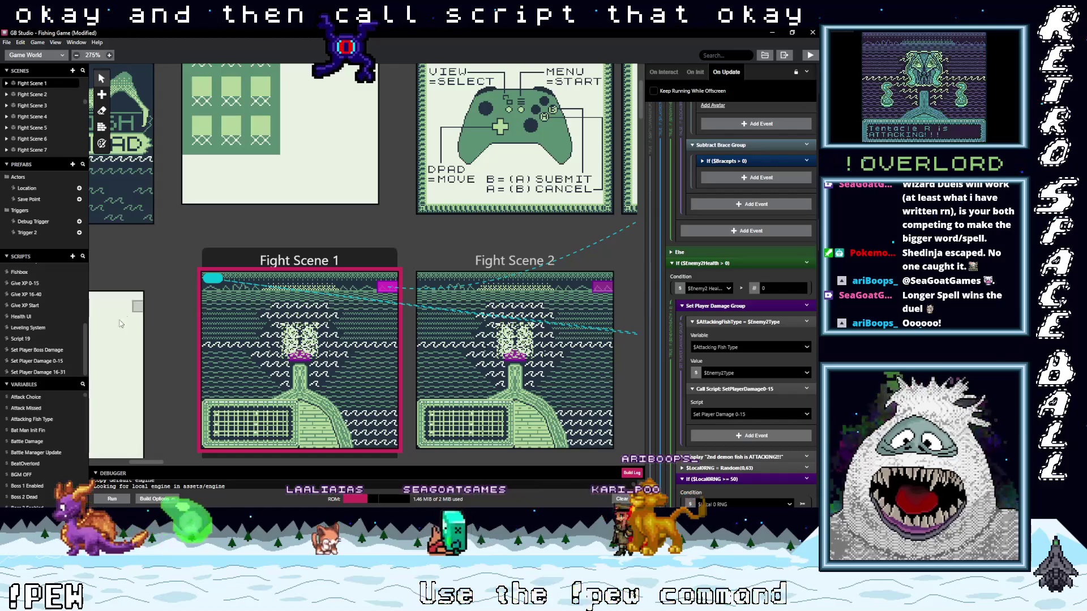
click(42, 361)
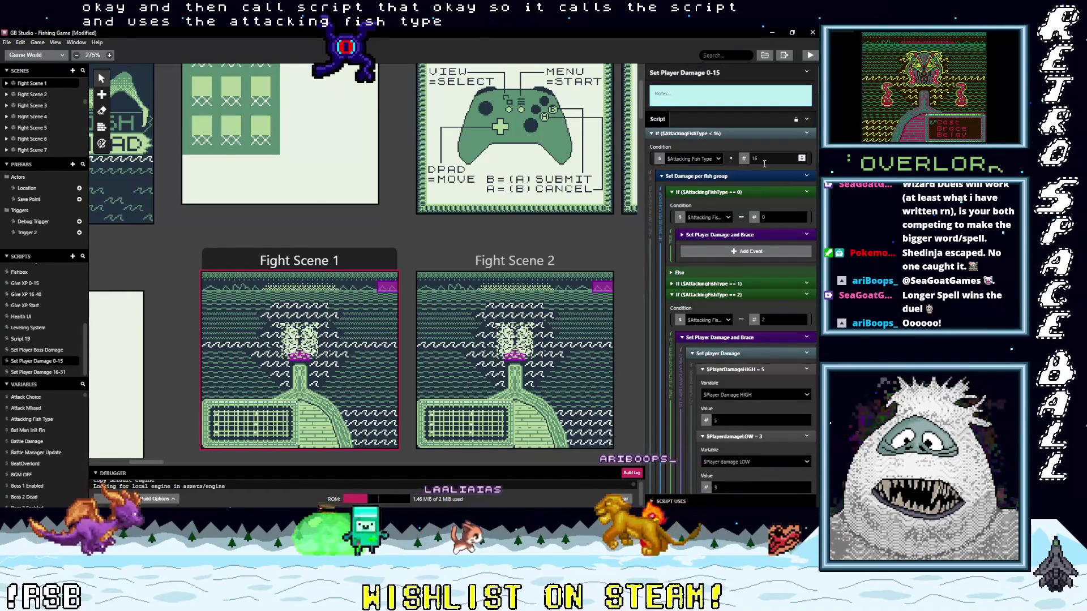
Confirm fish type 0 deals damage HIGH 3 and LOW 1, then return to Fight Scene 1's On Update script.
click(736, 235)
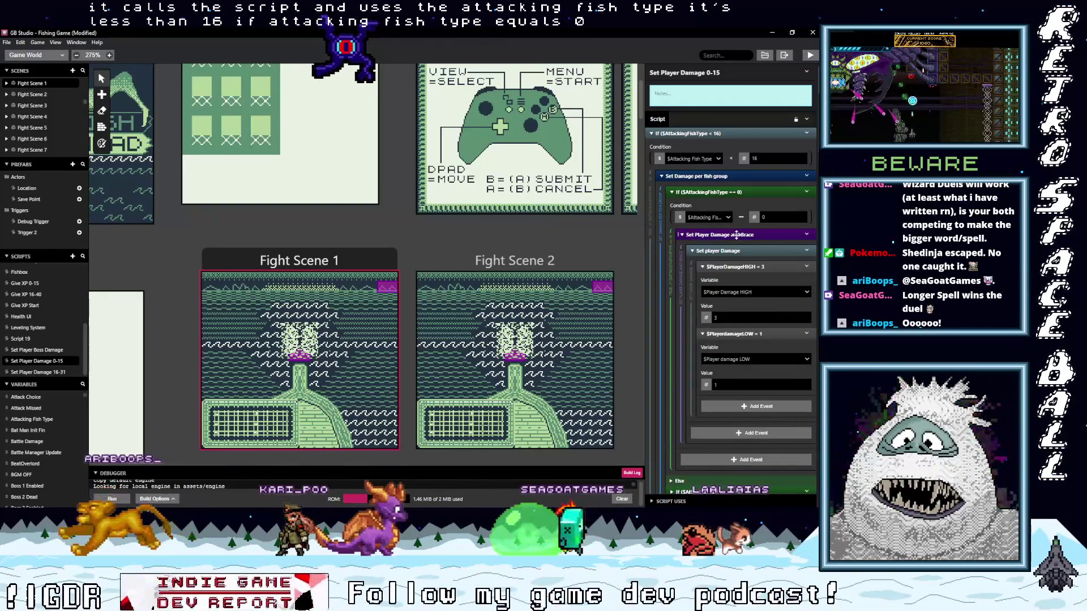
click(737, 235)
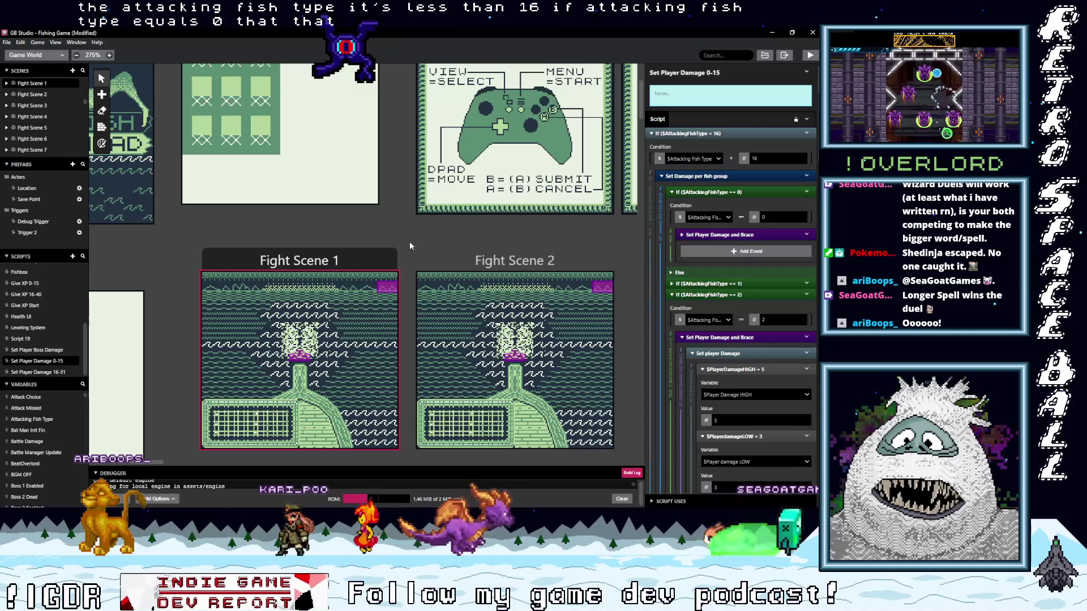
click(391, 292)
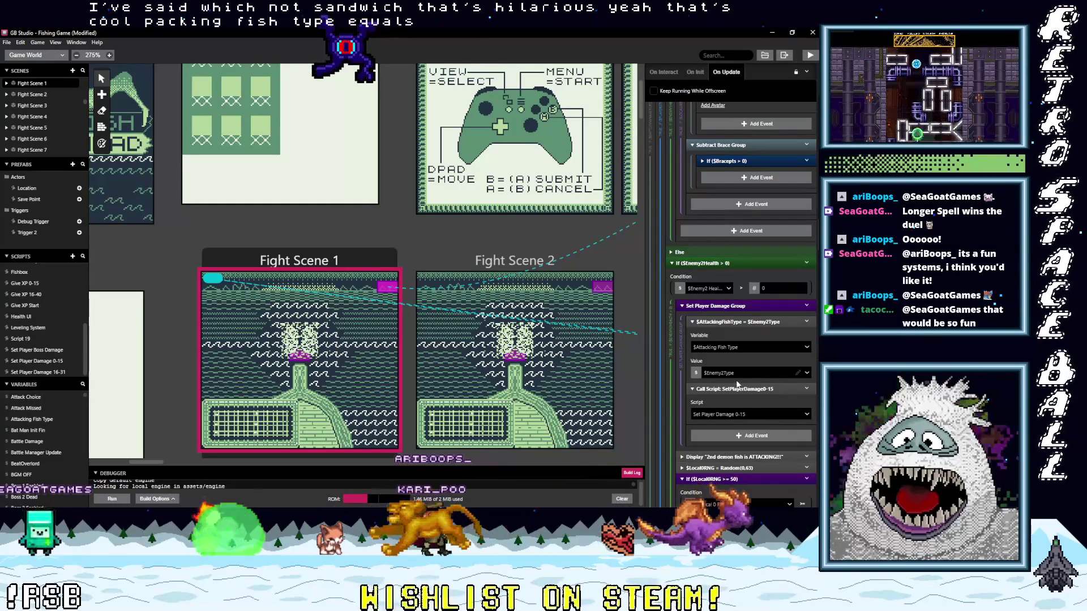
Scroll down Fight Scene 1's update script and inspect the critical-hit camera shake settings.
scroll(747, 392, down, 1)
scroll(752, 396, down, 3)
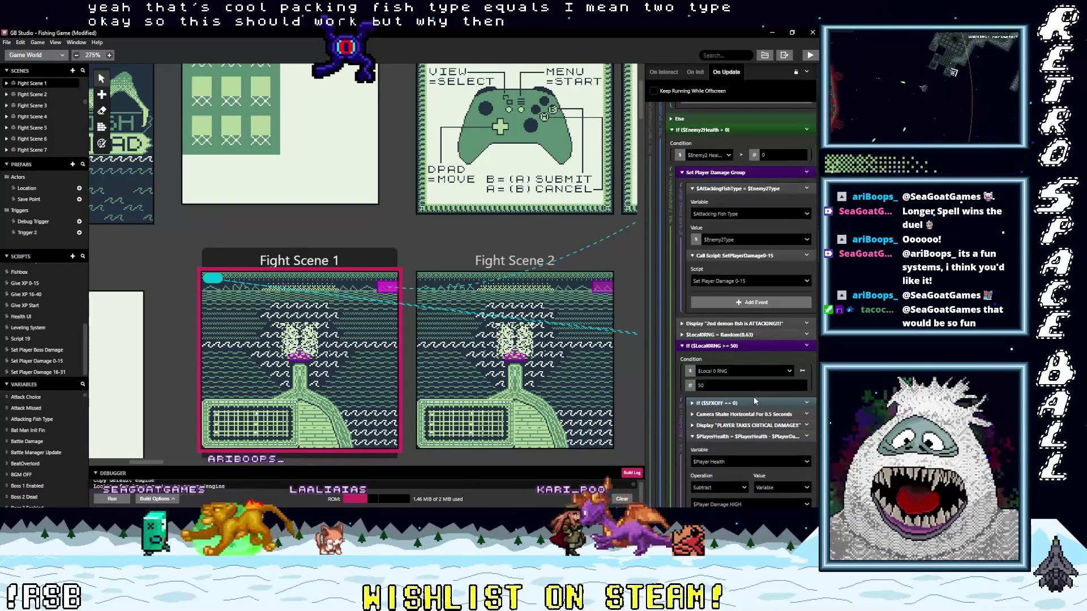
scroll(753, 396, down, 1)
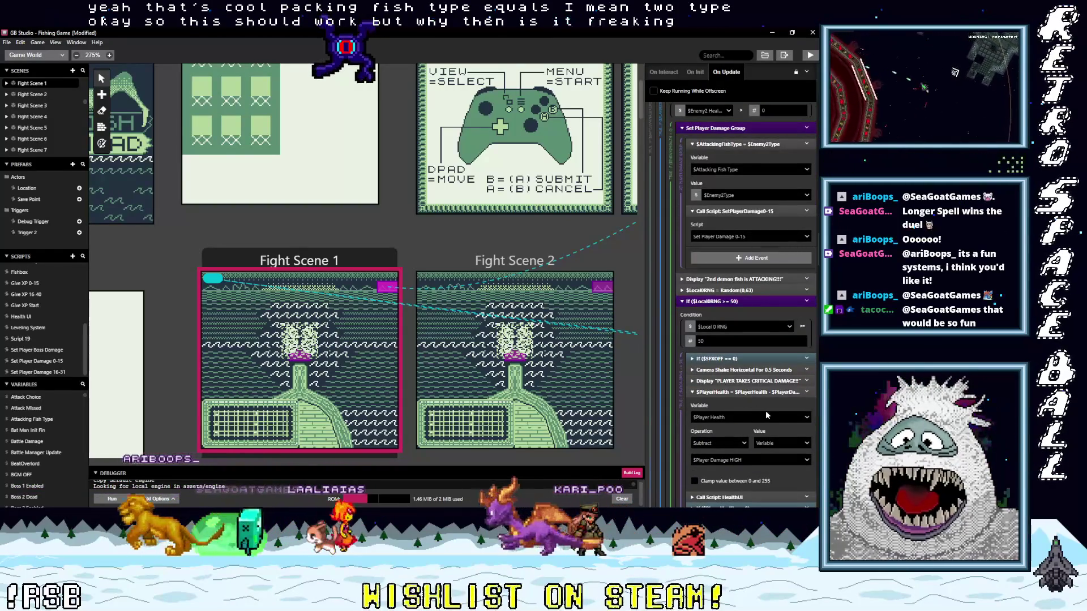
scroll(767, 415, down, 1)
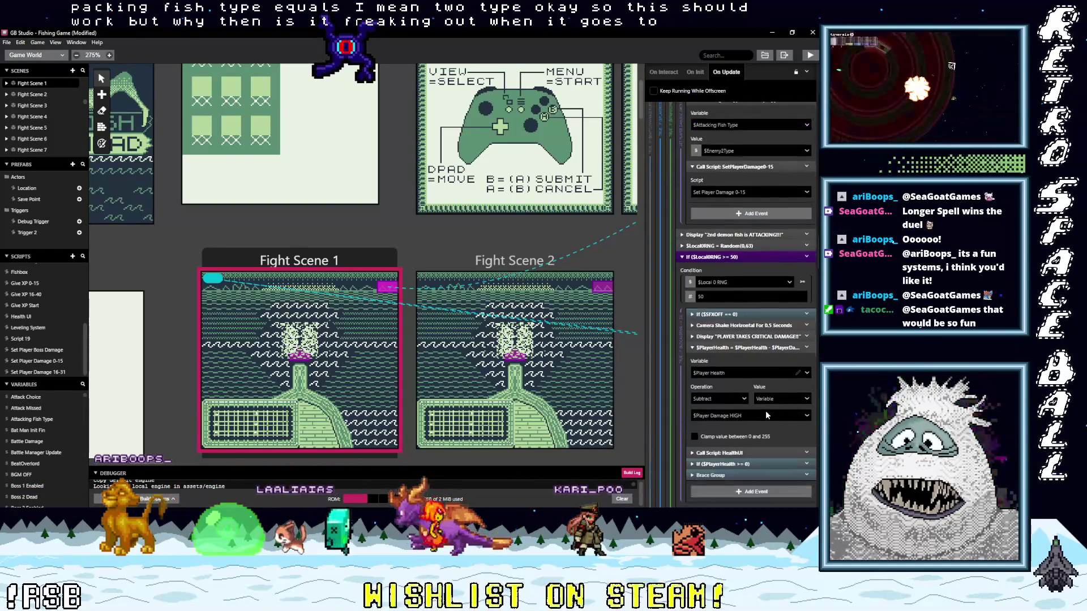
scroll(766, 411, down, 1)
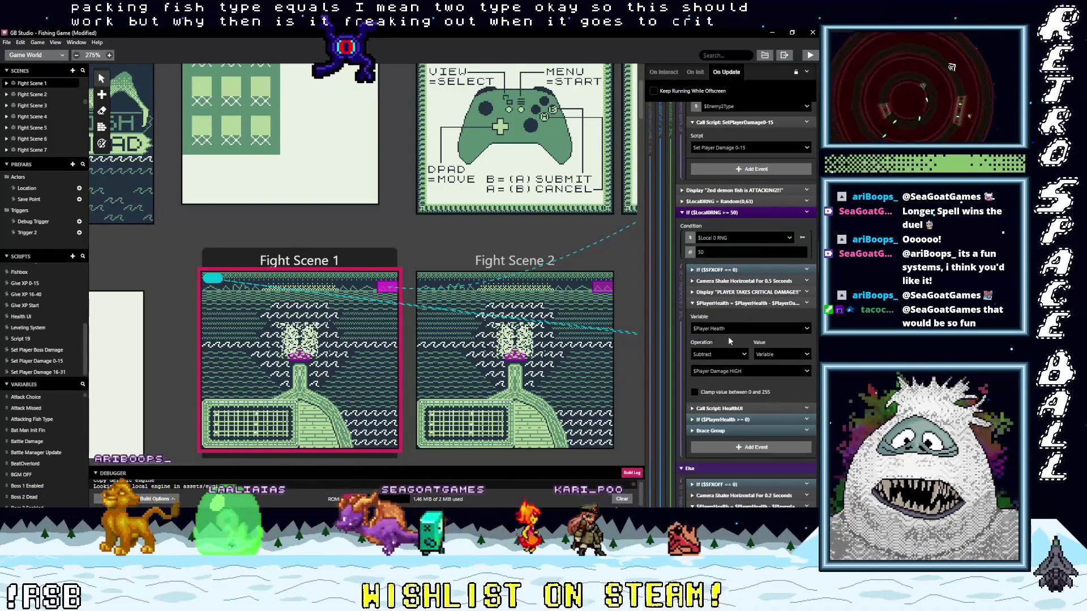
click(739, 282)
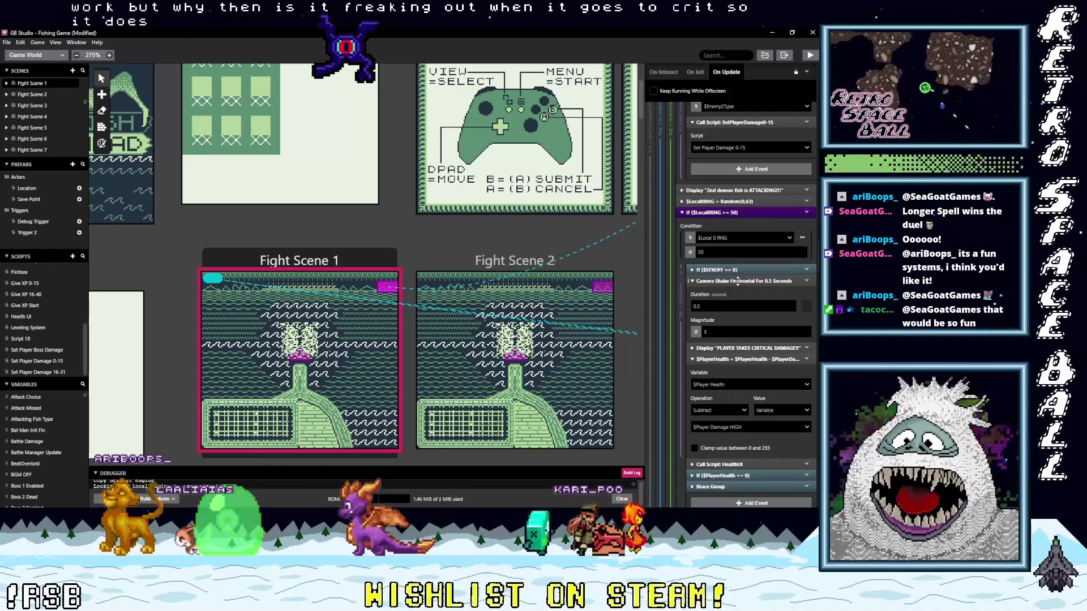
click(738, 281)
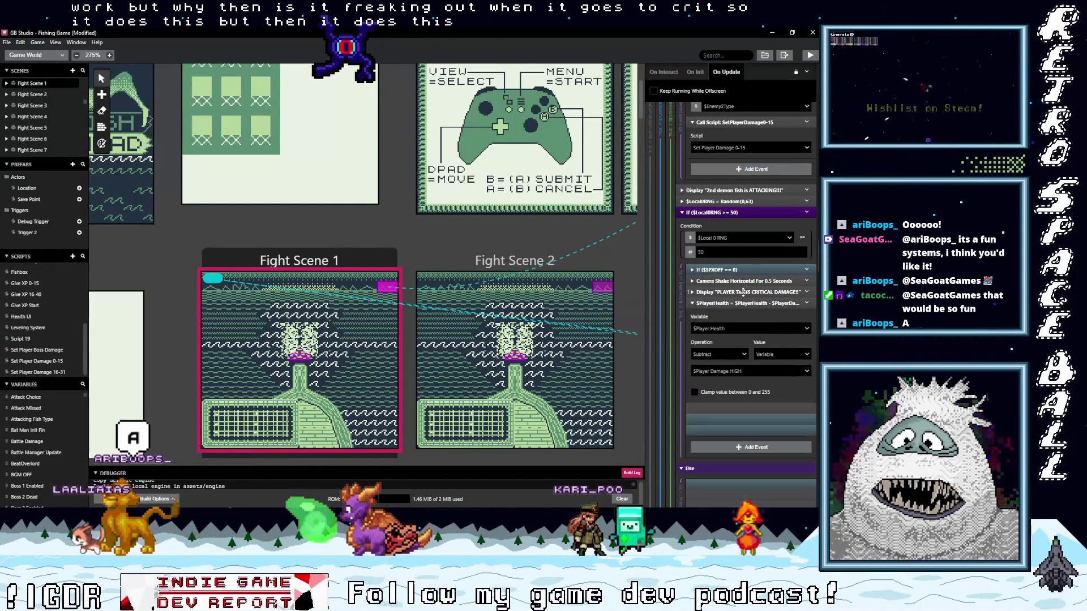
click(730, 282)
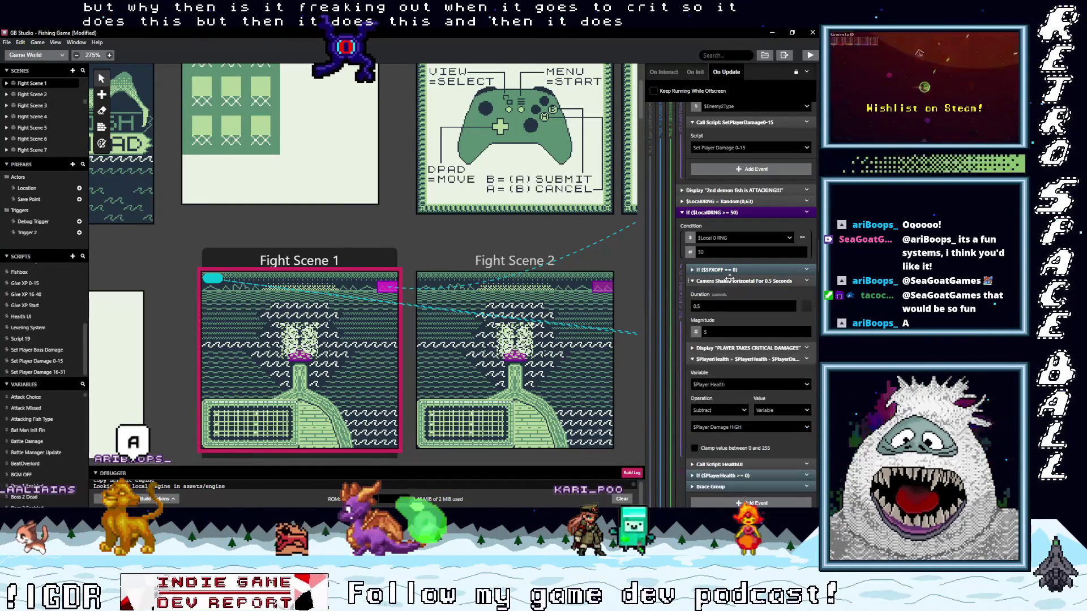
click(730, 281)
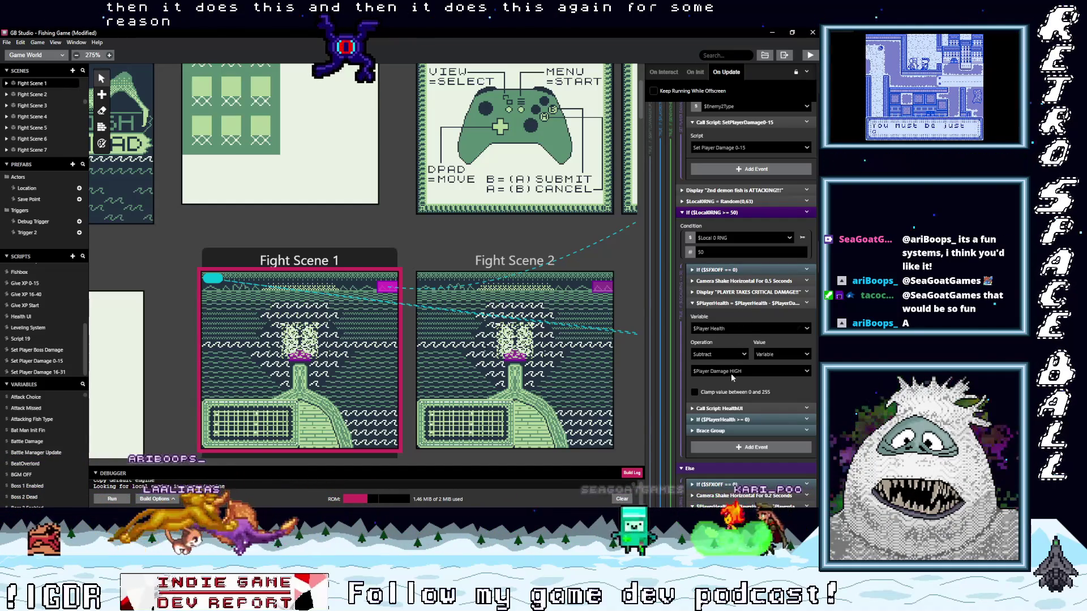
Expand the If ($PlayerHealth >= 0) check to reveal its condition against 0.
scroll(746, 389, down, 2)
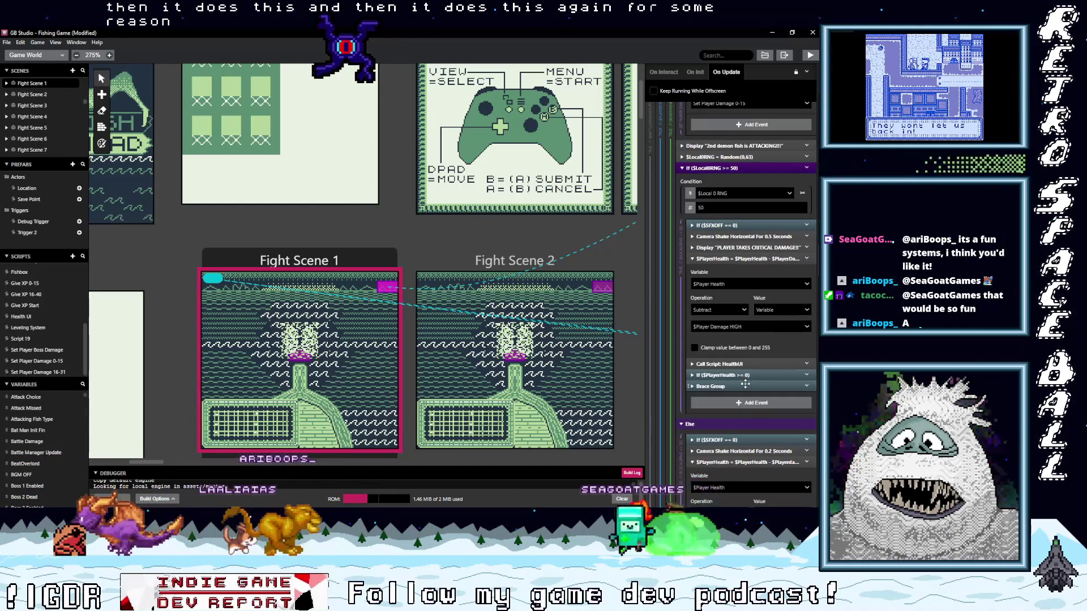
scroll(746, 383, down, 2)
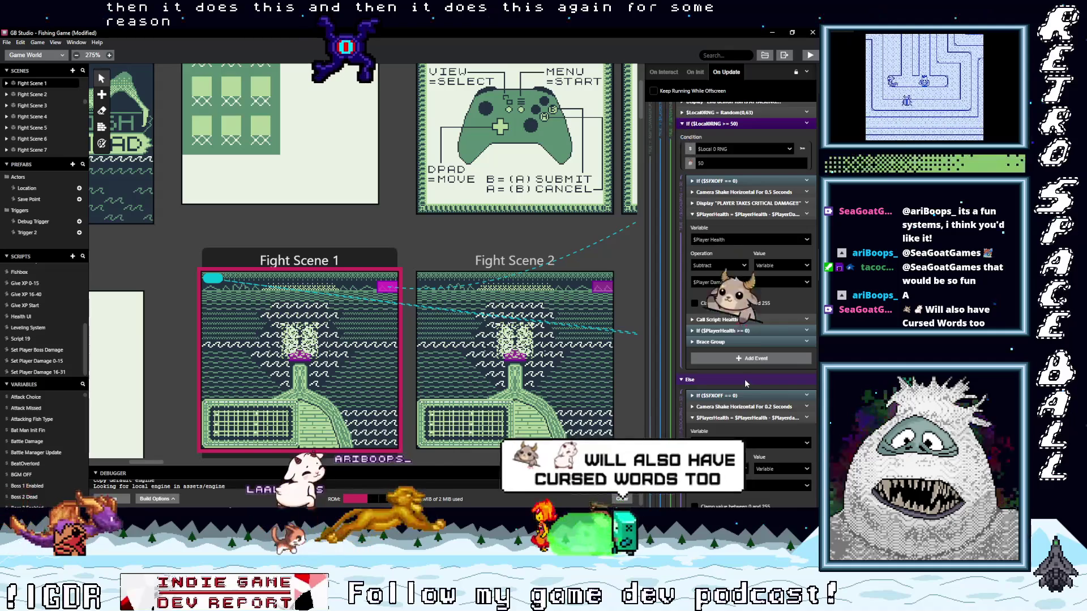
click(752, 331)
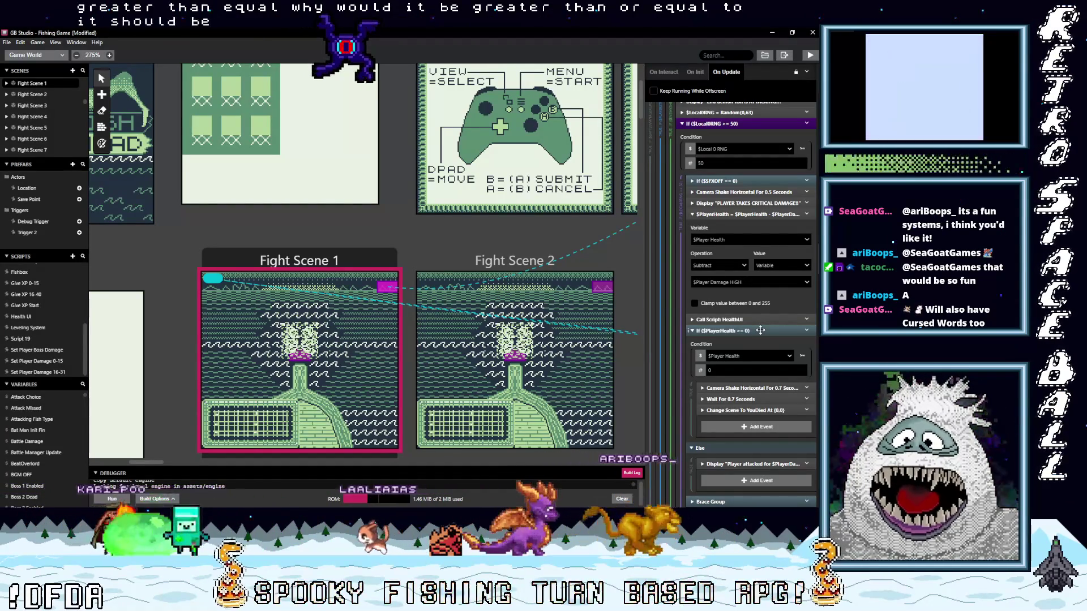
Change the critical-hit health check's comparison to Less Than Or Equal To 0.
click(802, 356)
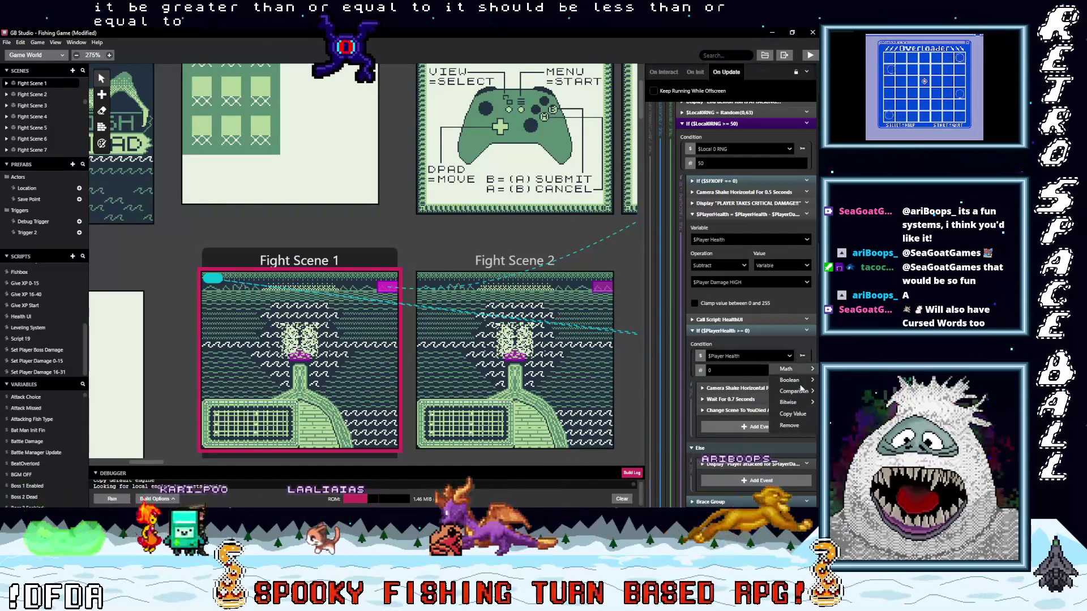
mouse_move(801, 389)
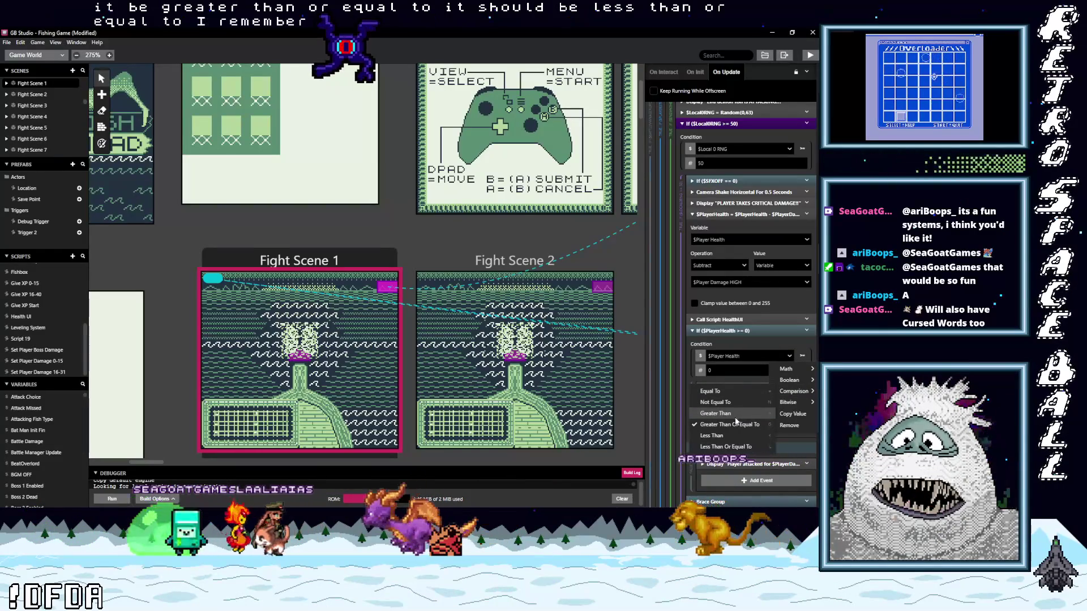
click(730, 447)
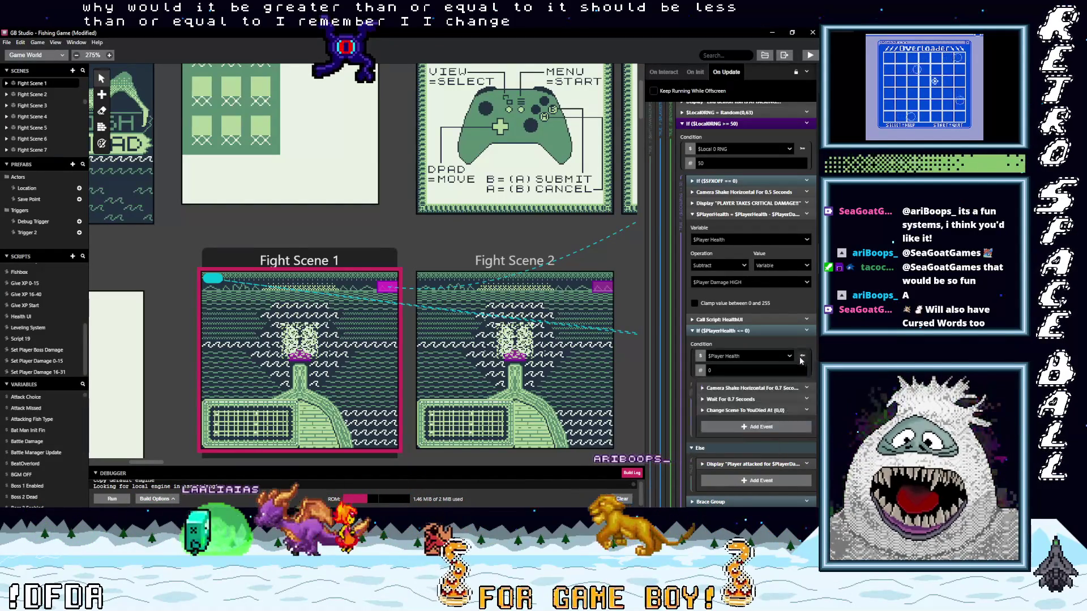
scroll(787, 384, down, 4)
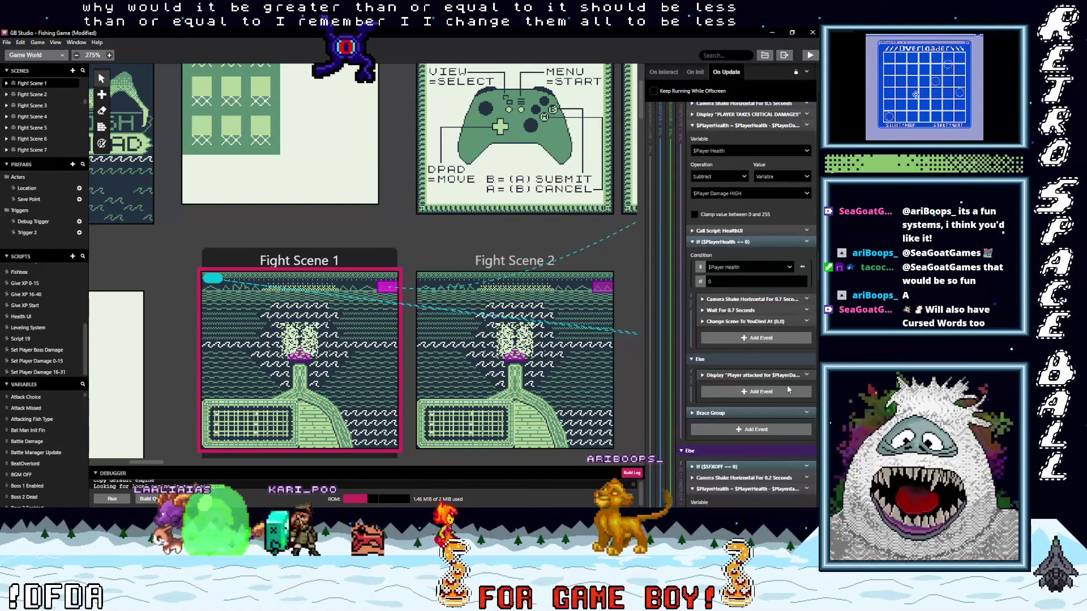
scroll(787, 387, down, 2)
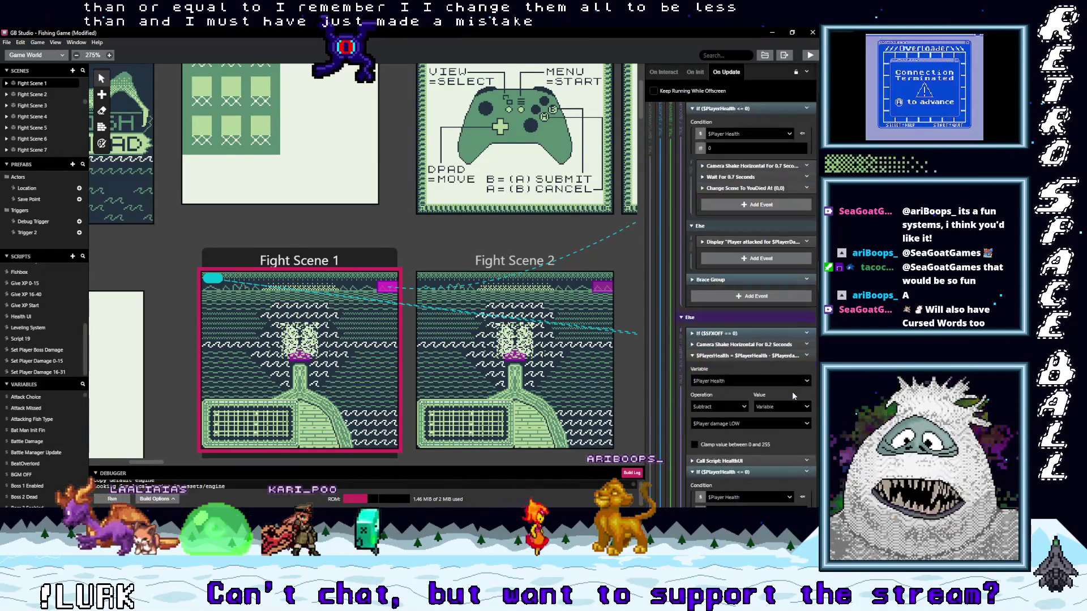
scroll(794, 441, down, 2)
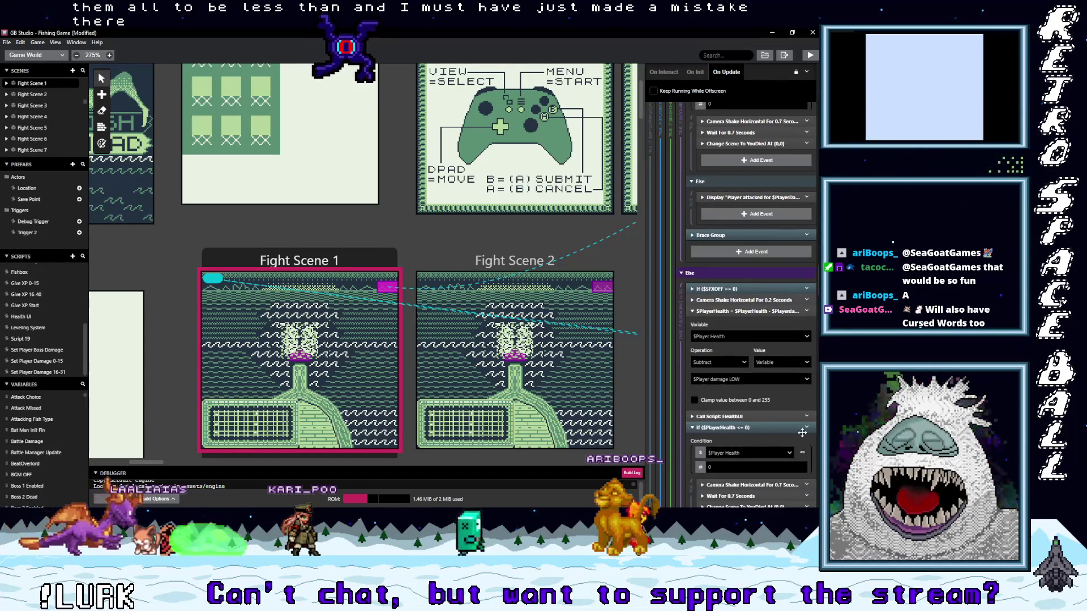
scroll(796, 443, down, 1)
scroll(762, 407, down, 1)
scroll(770, 419, down, 6)
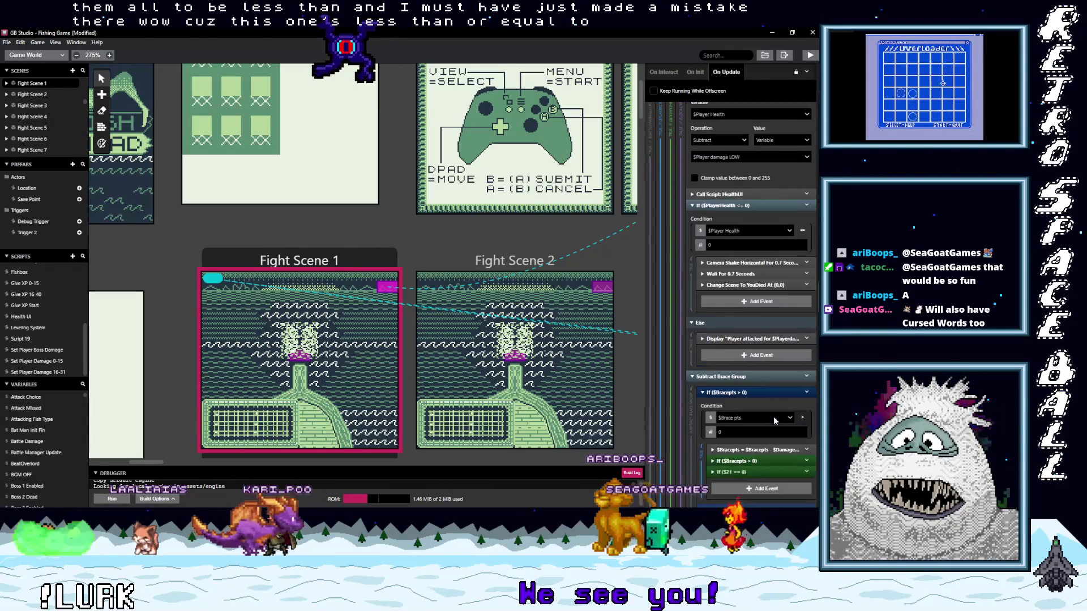
scroll(773, 418, down, 4)
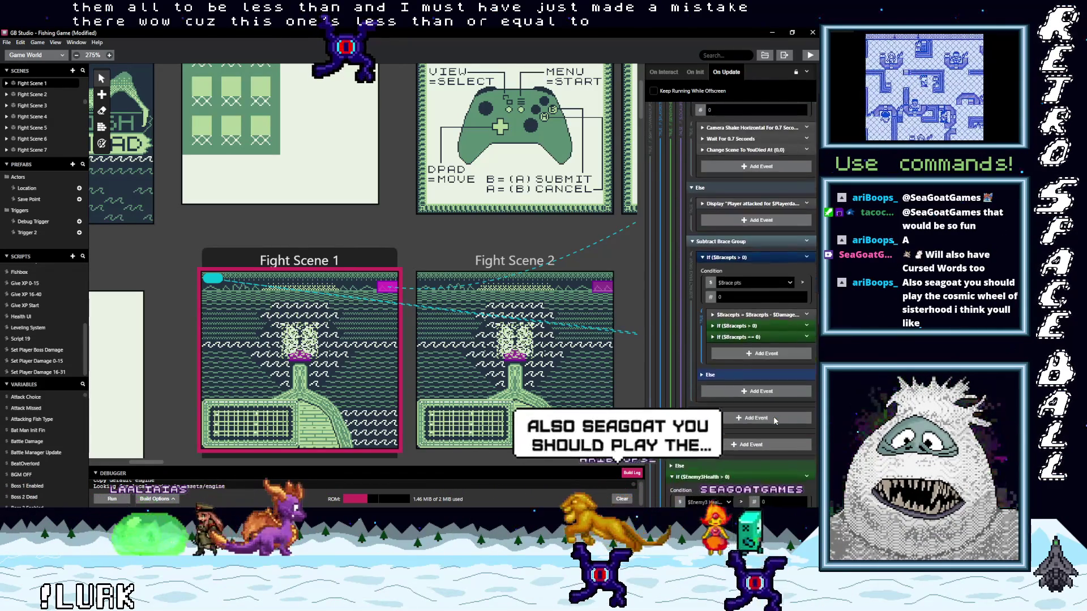
scroll(774, 417, down, 3)
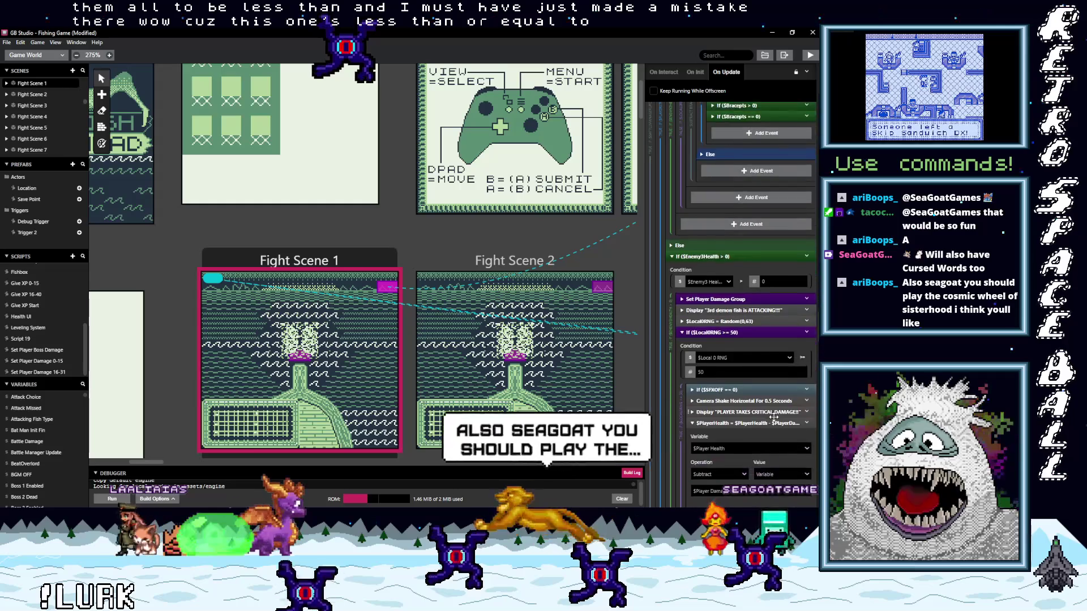
scroll(774, 416, down, 1)
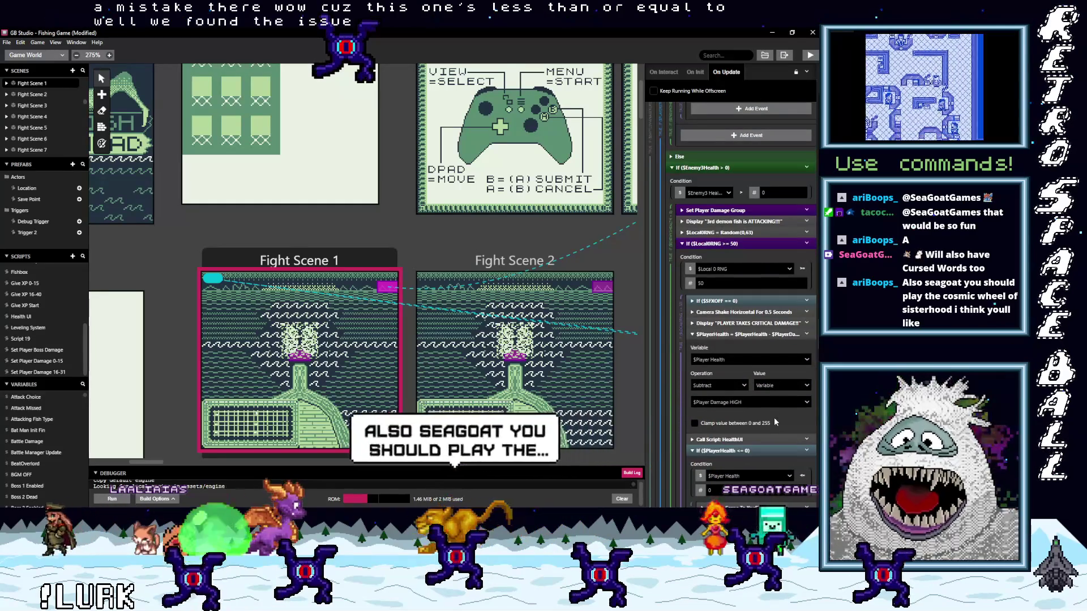
scroll(786, 422, down, 1)
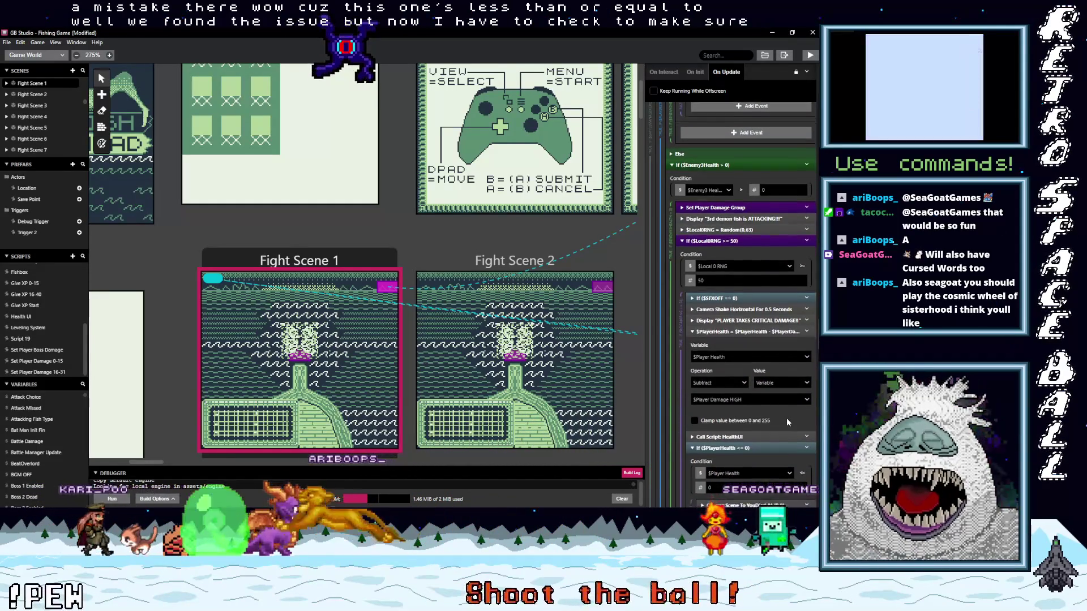
scroll(747, 427, down, 5)
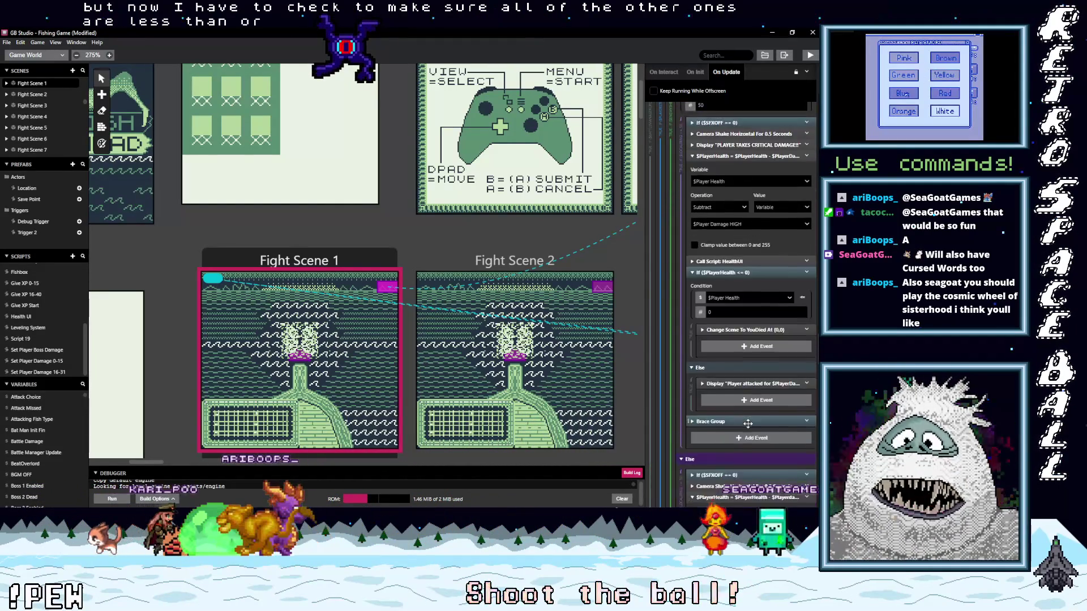
scroll(754, 429, down, 4)
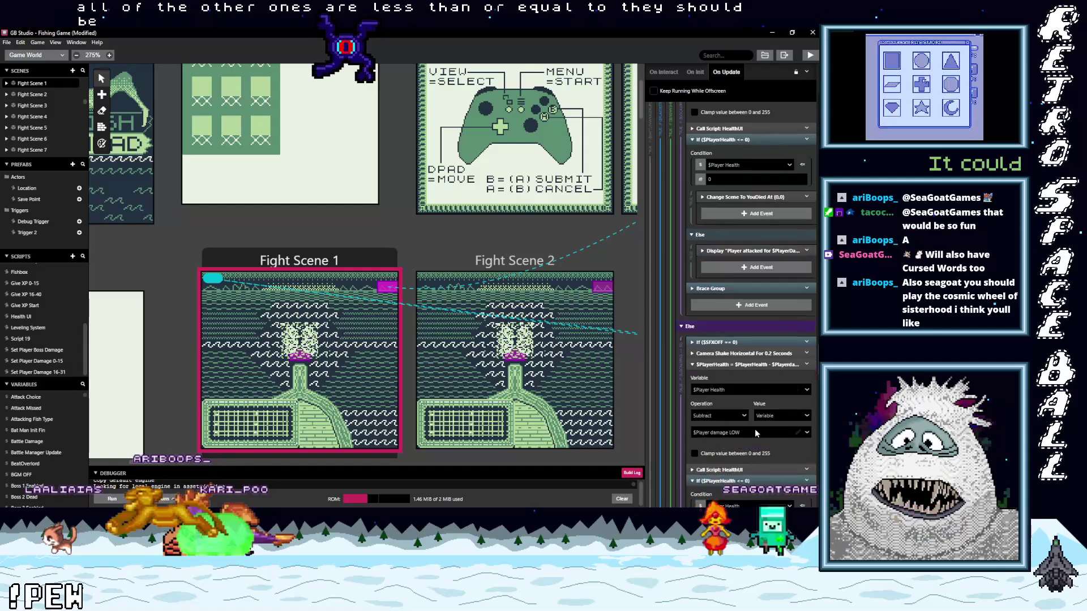
scroll(756, 429, down, 5)
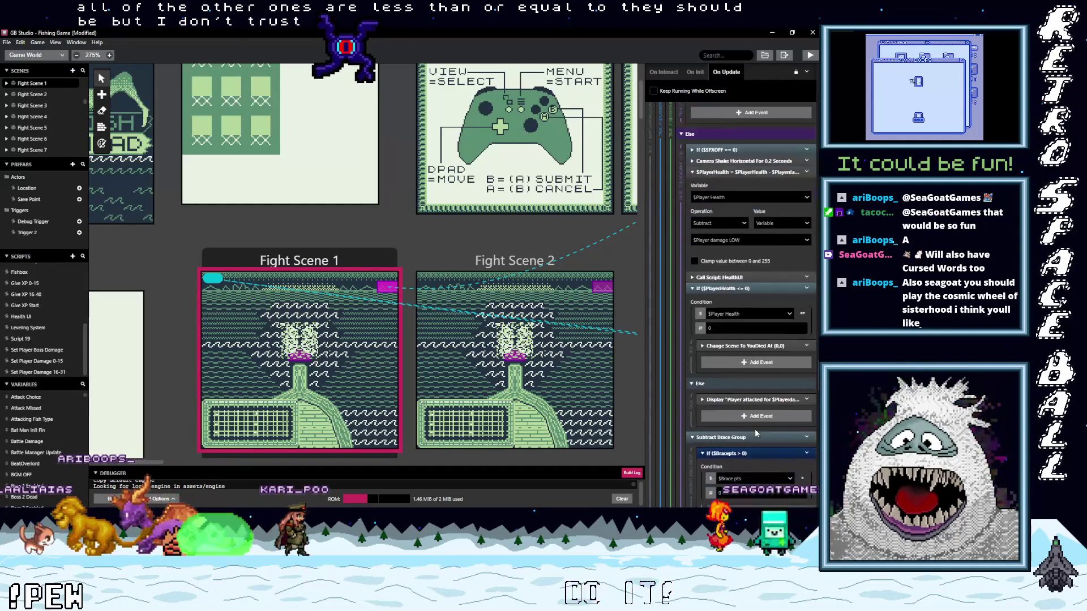
scroll(756, 430, down, 5)
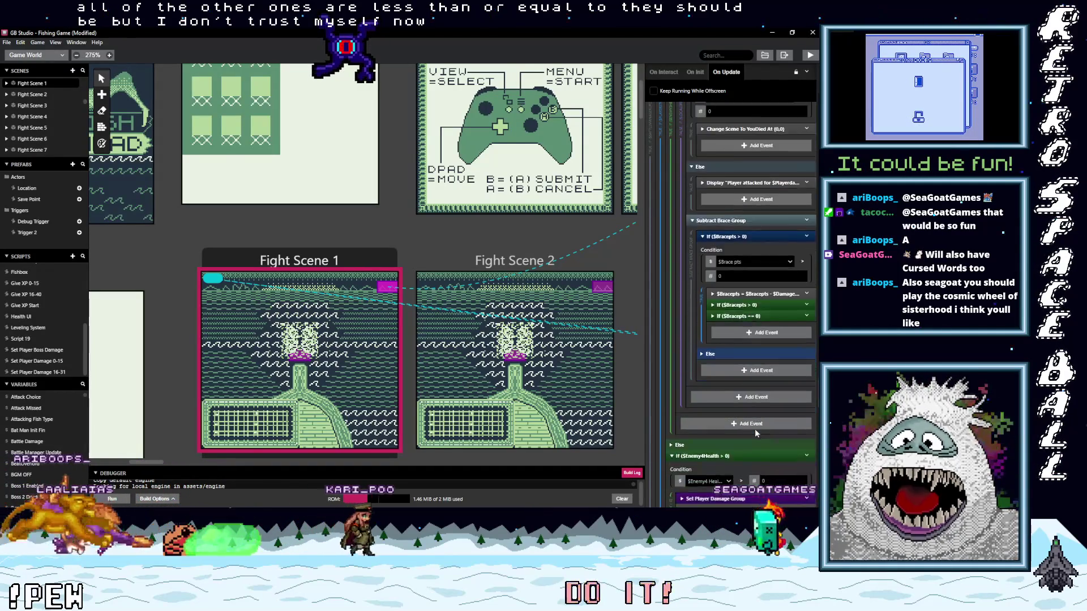
scroll(756, 430, down, 5)
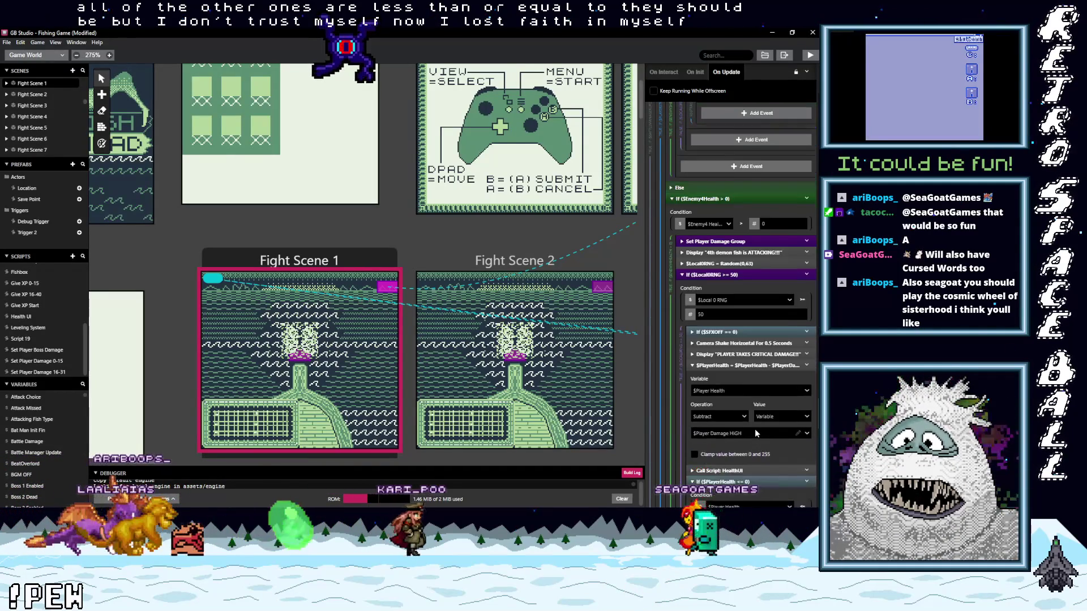
scroll(756, 431, down, 4)
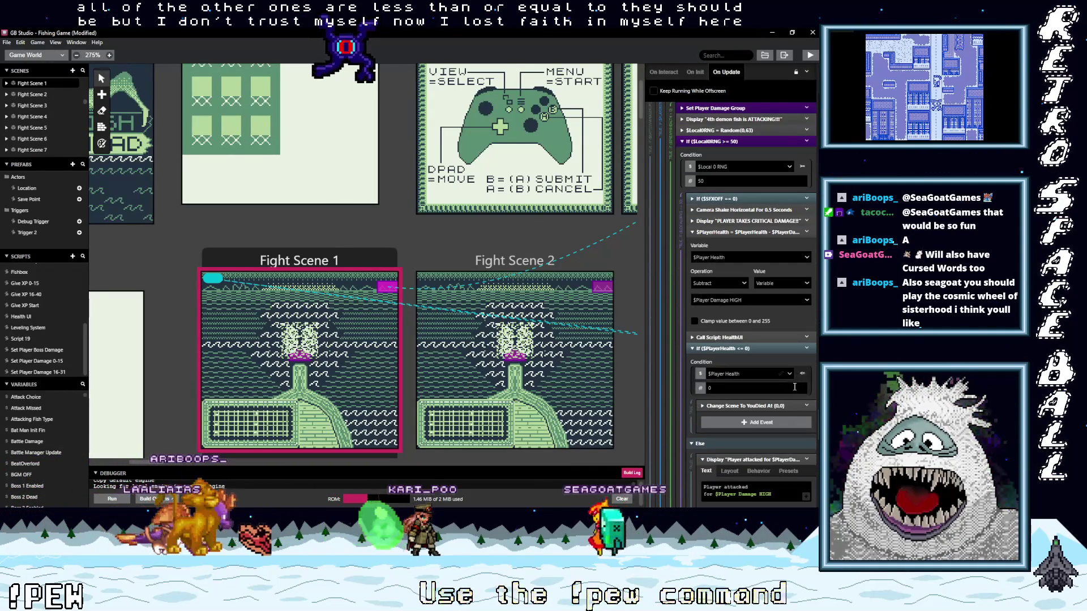
scroll(770, 404, down, 5)
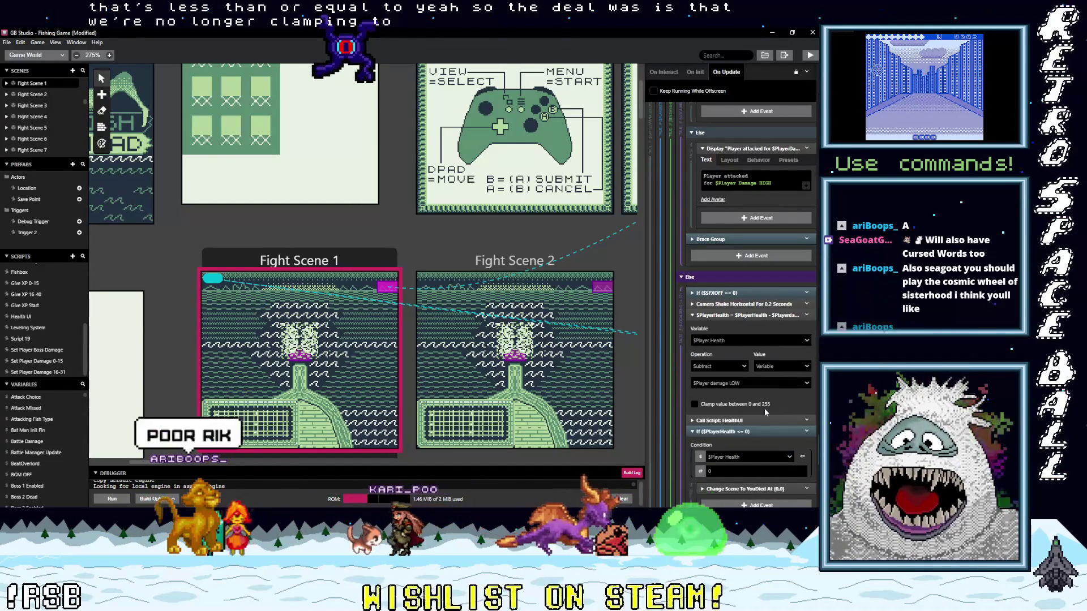
scroll(770, 409, down, 1)
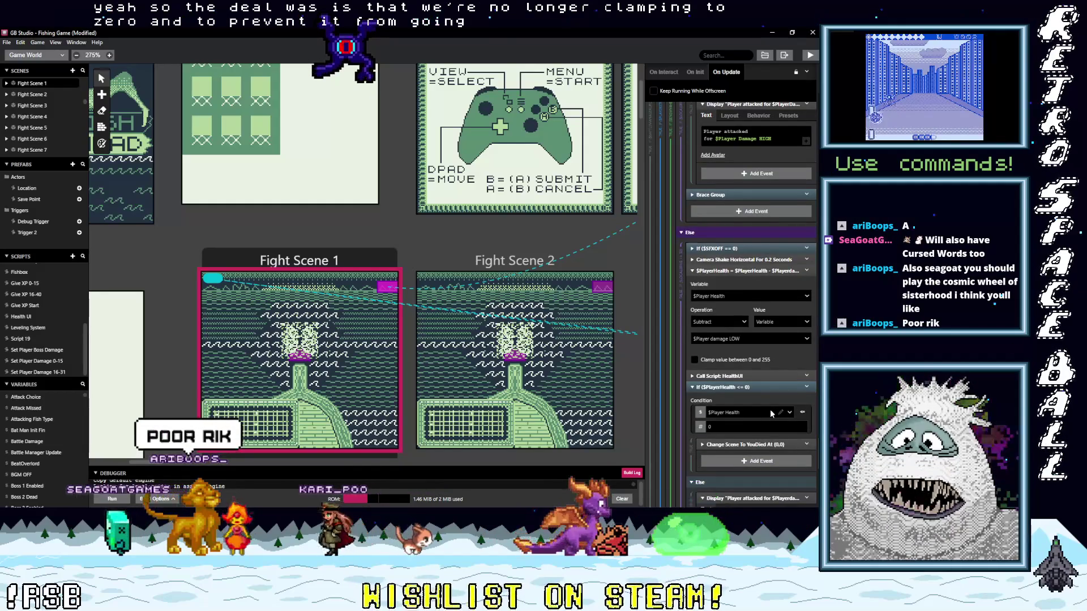
scroll(777, 417, down, 1)
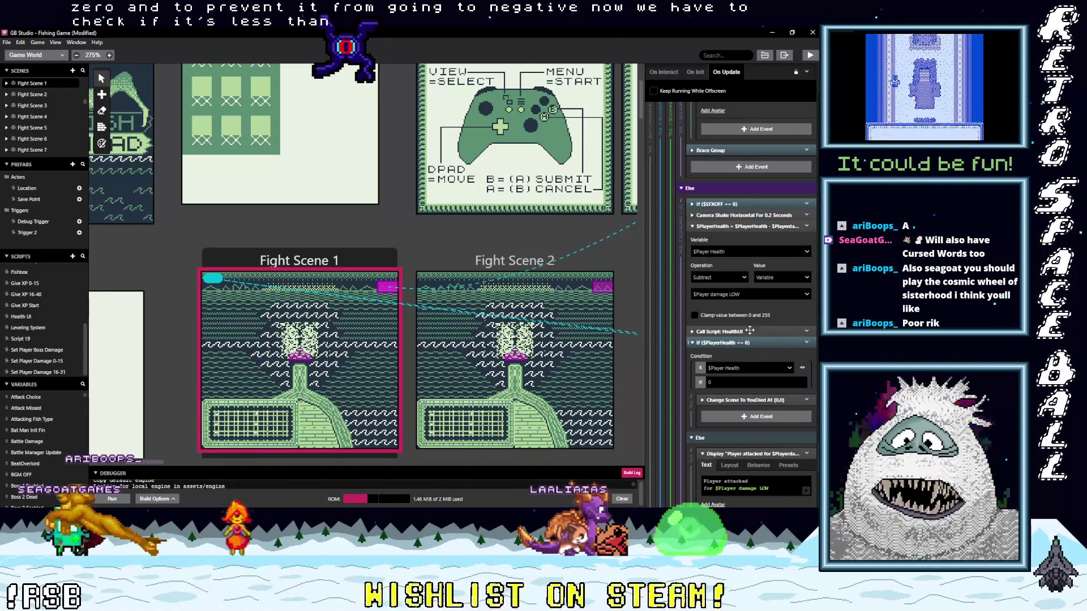
scroll(773, 338, down, 1)
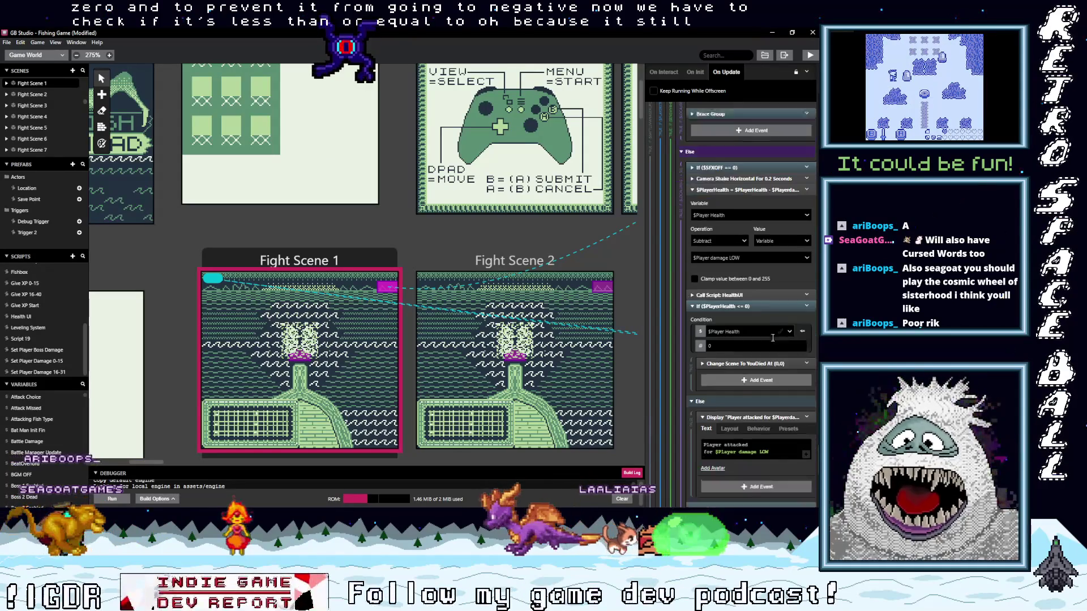
scroll(773, 338, down, 5)
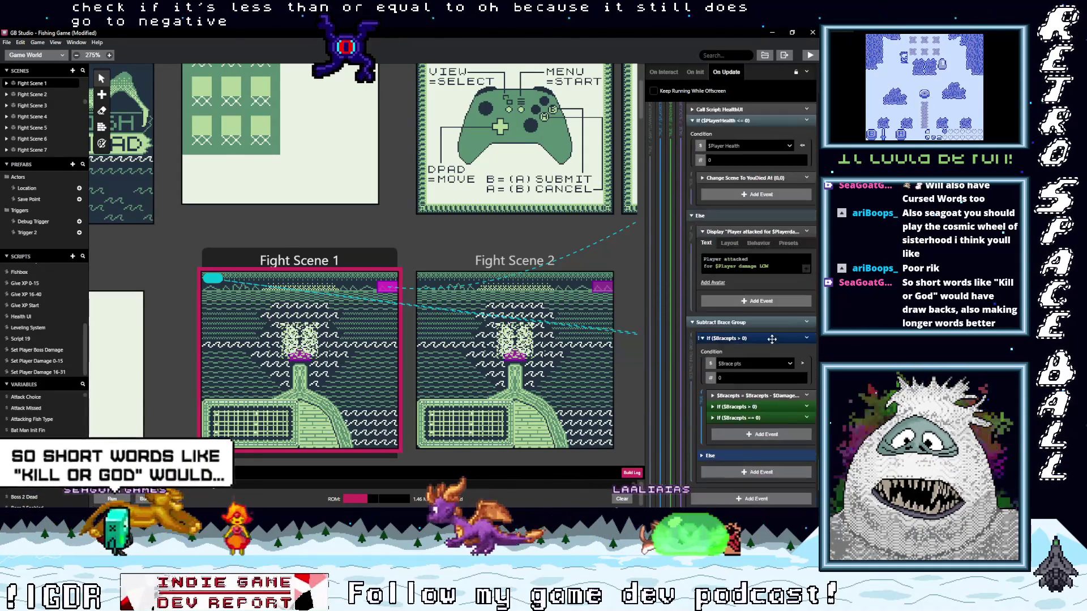
scroll(772, 339, down, 3)
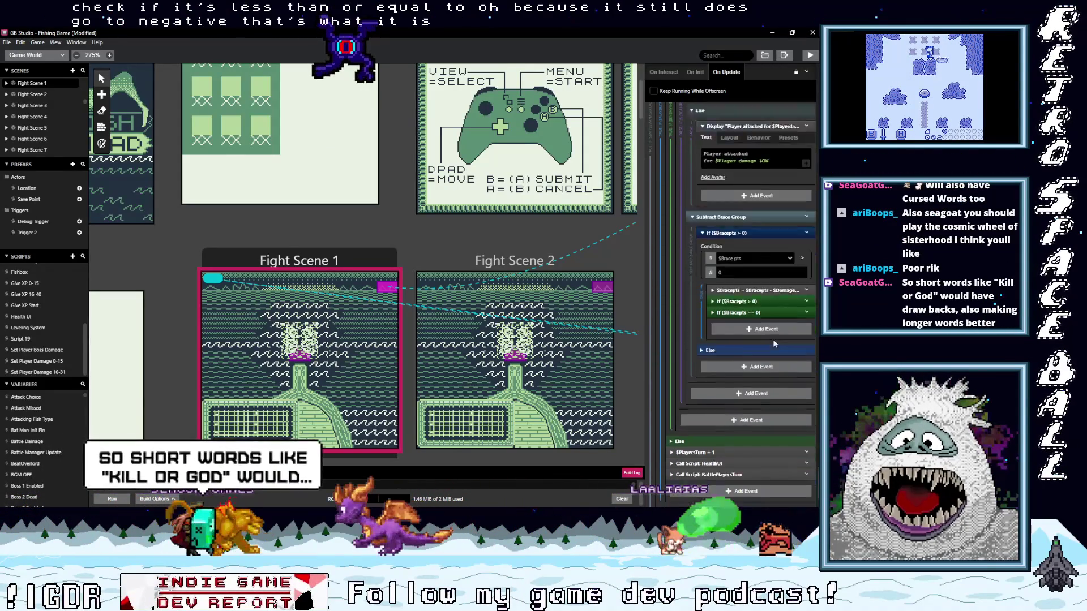
scroll(773, 338, down, 2)
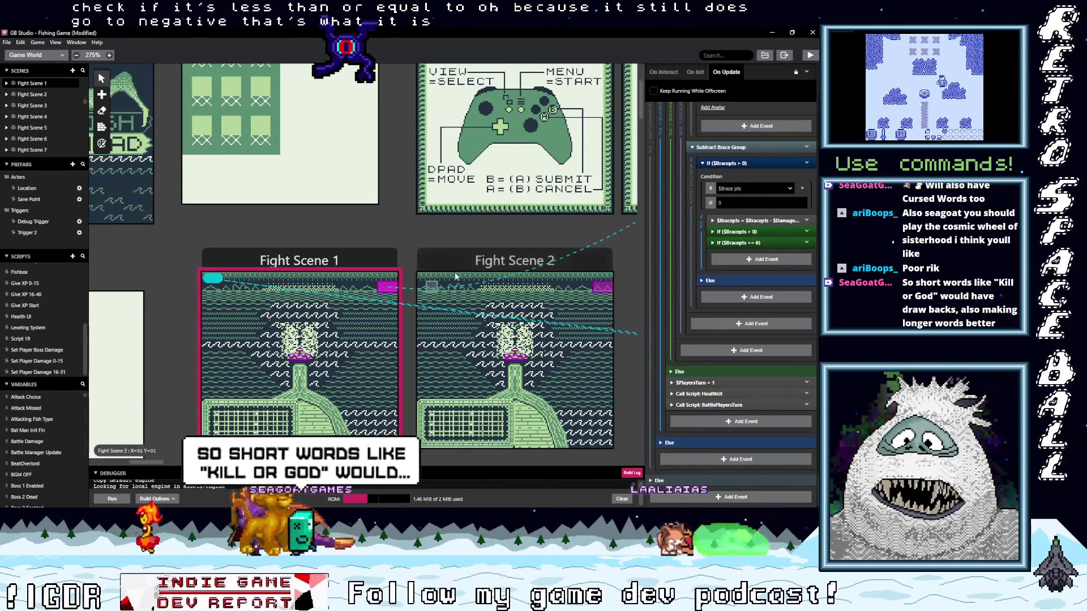
Open Fight Scene 2's Battle Manager script and scroll through it.
click(604, 288)
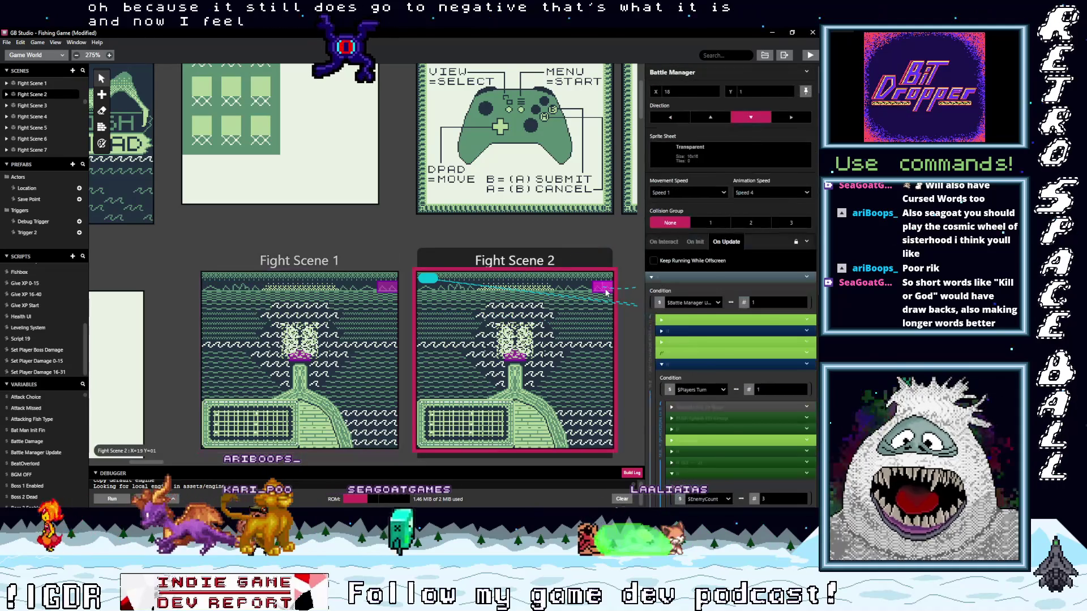
scroll(760, 395, down, 5)
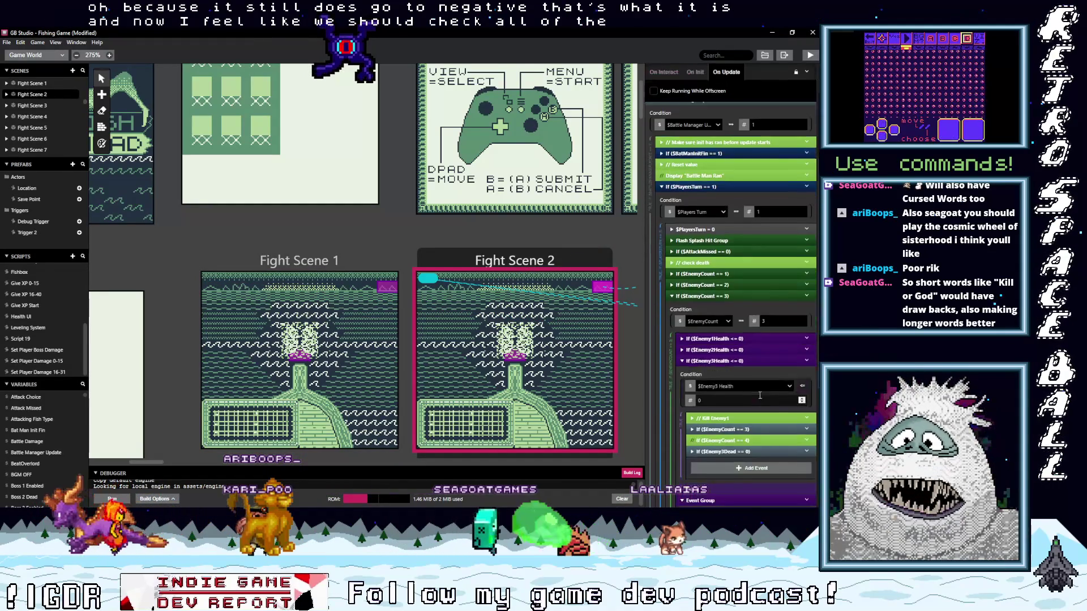
scroll(760, 395, down, 1)
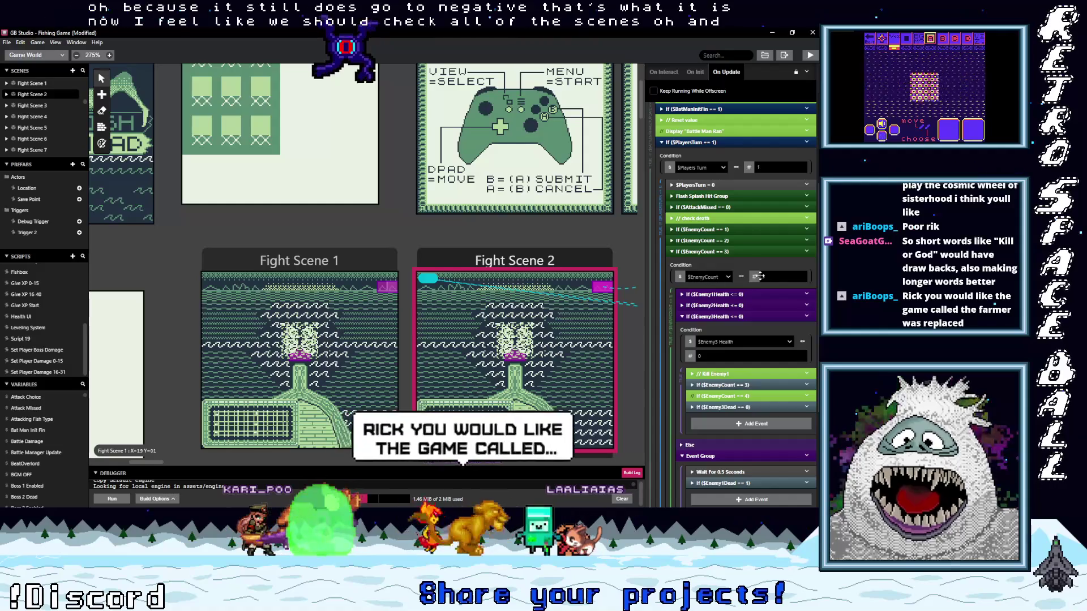
scroll(749, 275, down, 5)
Compare with Fight Scene 1's script, then return to Fight Scene 2 and collapse If ($PlayersTurn == 1).
click(32, 84)
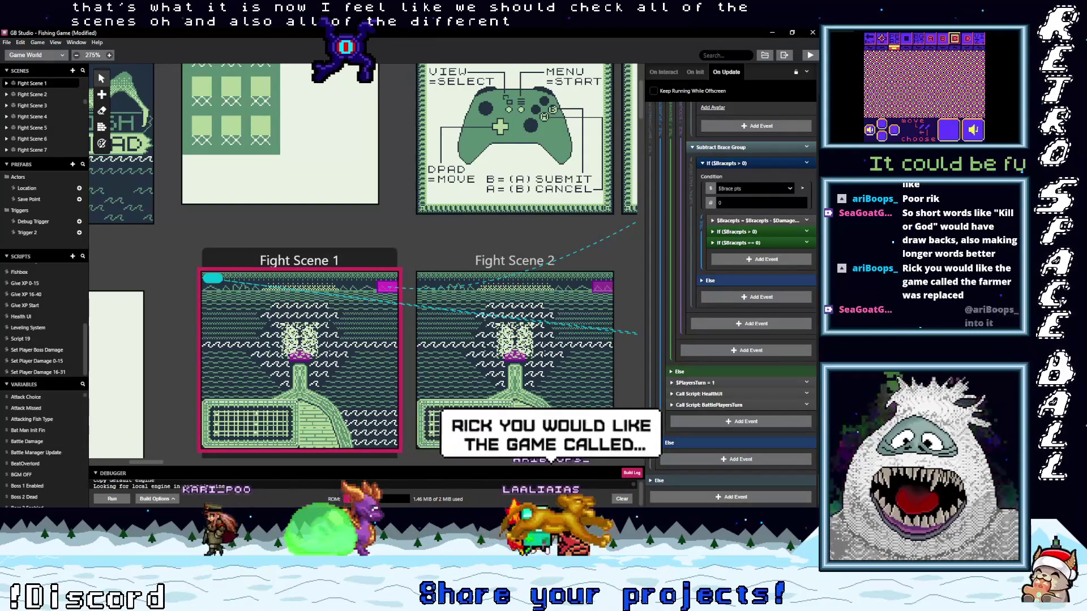
scroll(806, 321, down, 10)
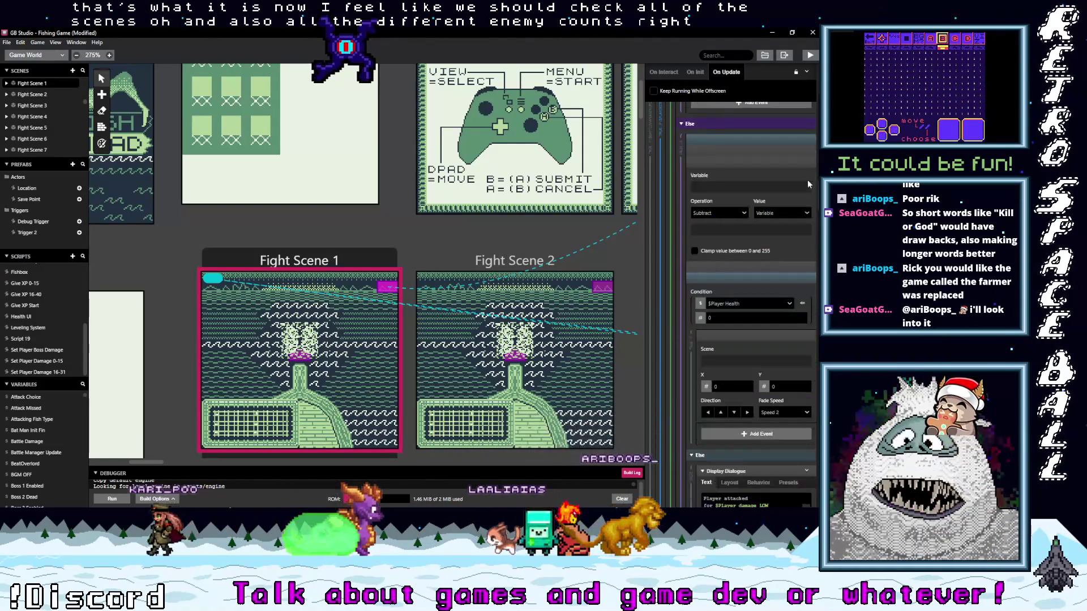
scroll(808, 187, down, 10)
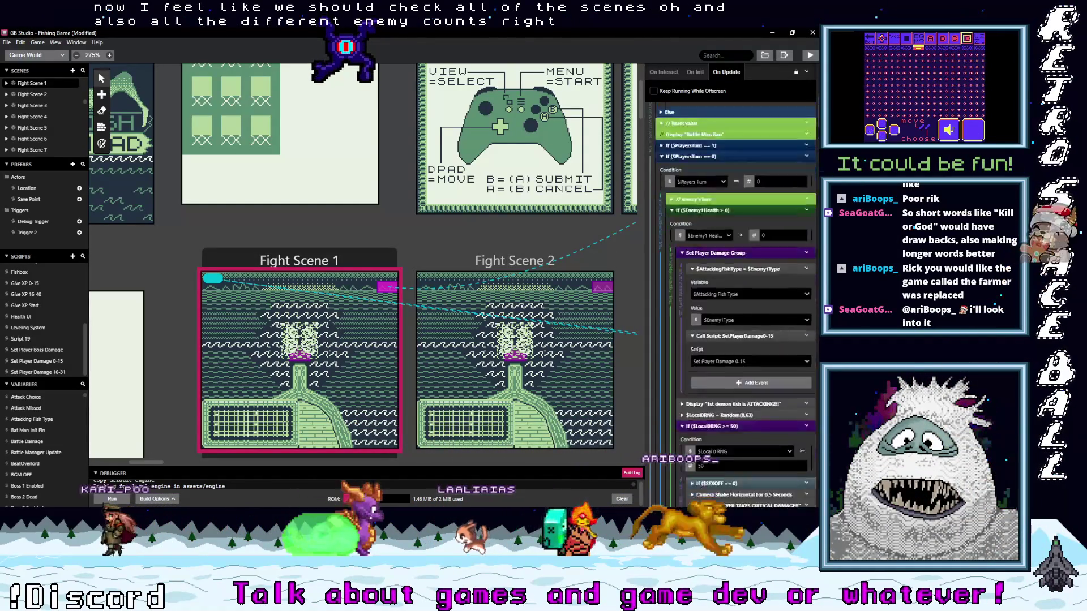
scroll(736, 306, up, 2)
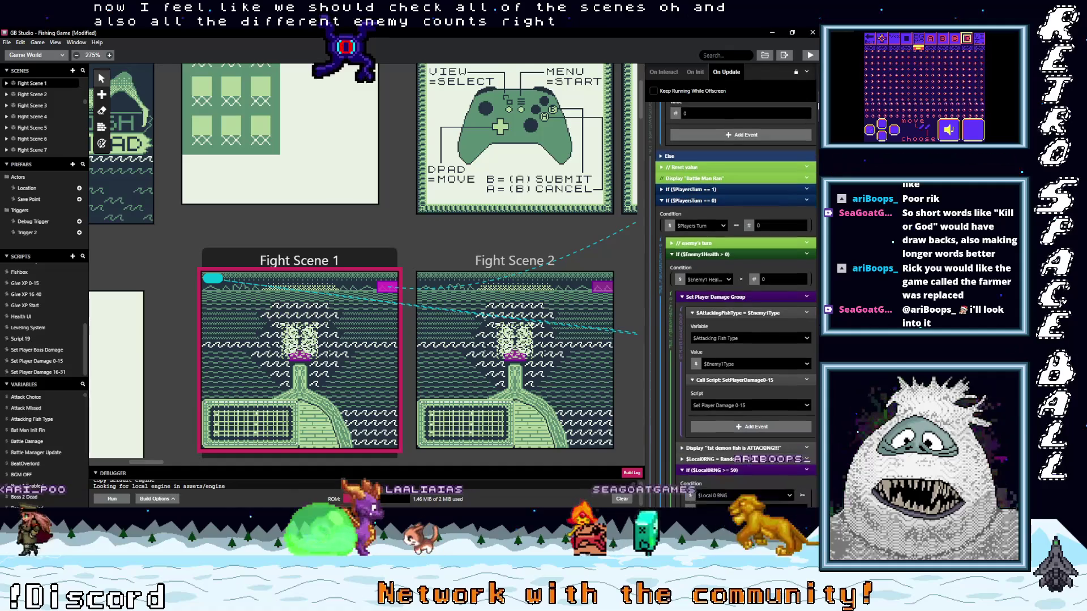
scroll(736, 306, down, 1)
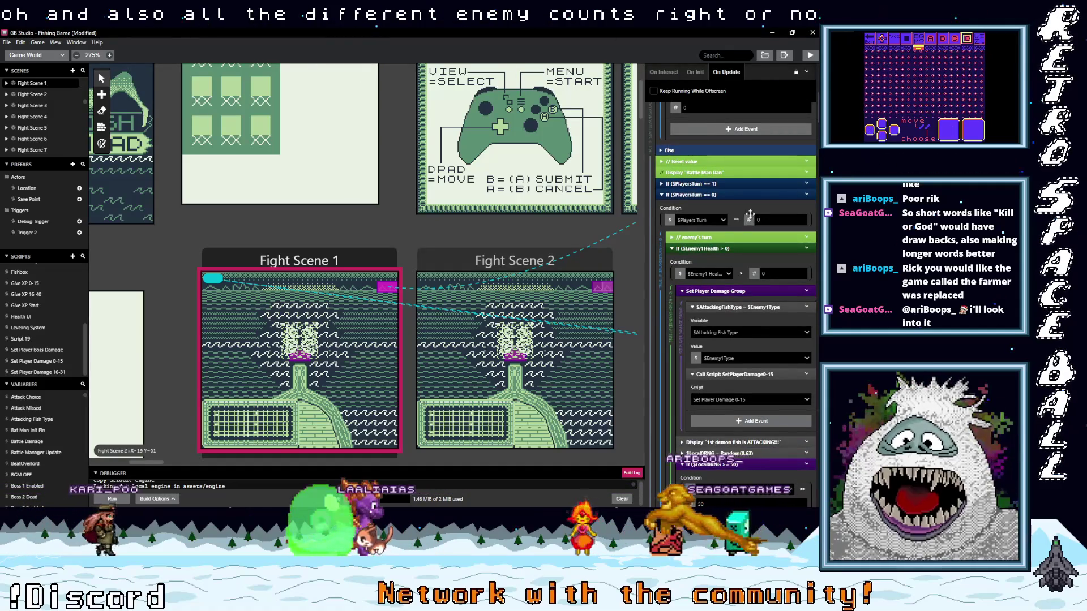
click(607, 281)
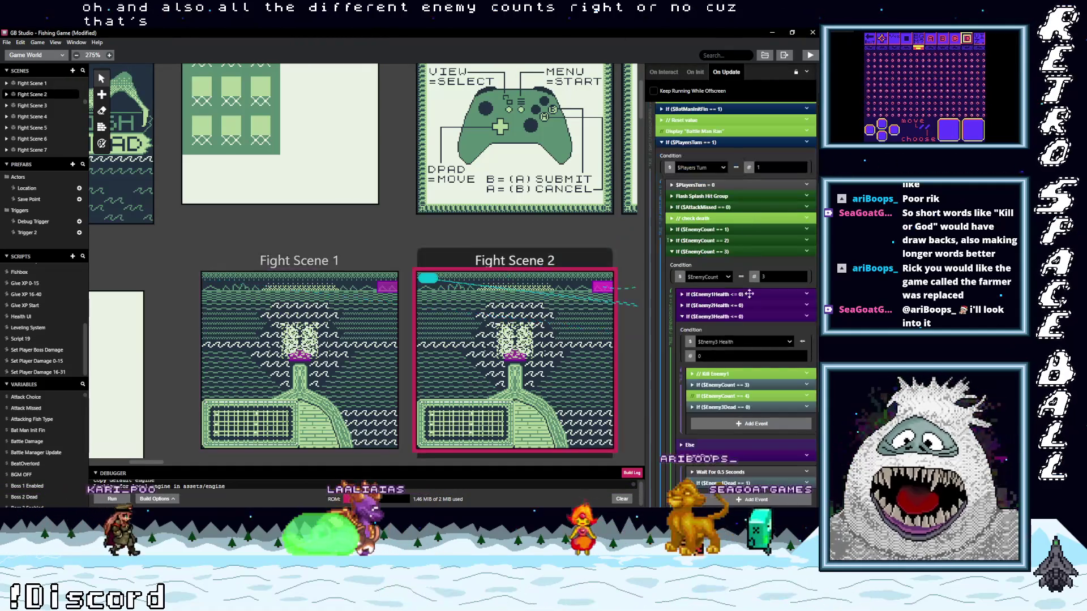
click(717, 142)
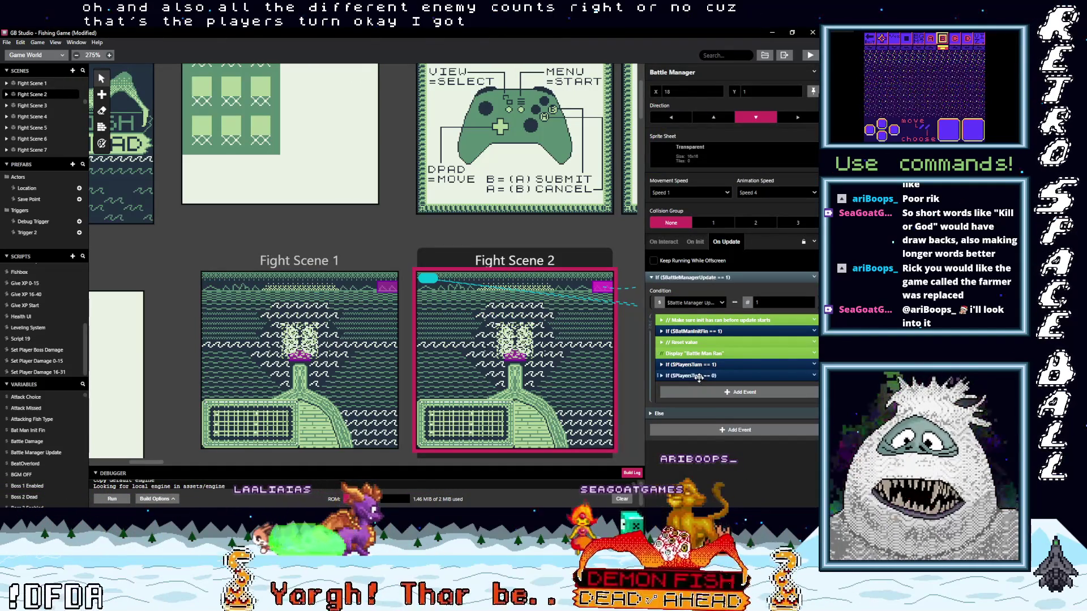
Expand If ($PlayersTurn == 0) and scroll to the $PlayerHealth subtract event under If ($LocalRNG >= 50).
click(742, 373)
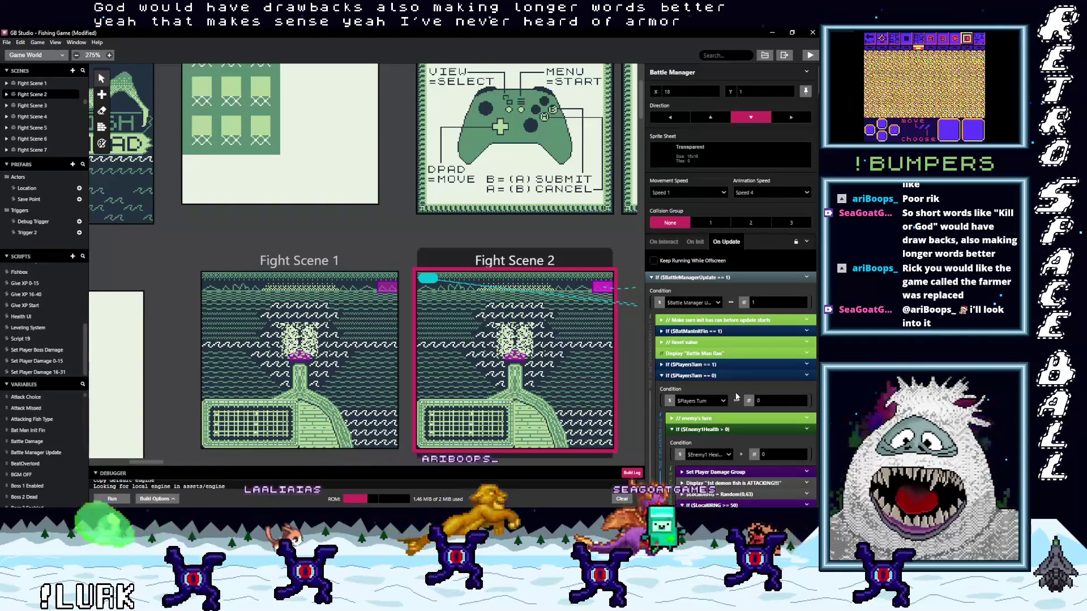
scroll(748, 413, down, 1)
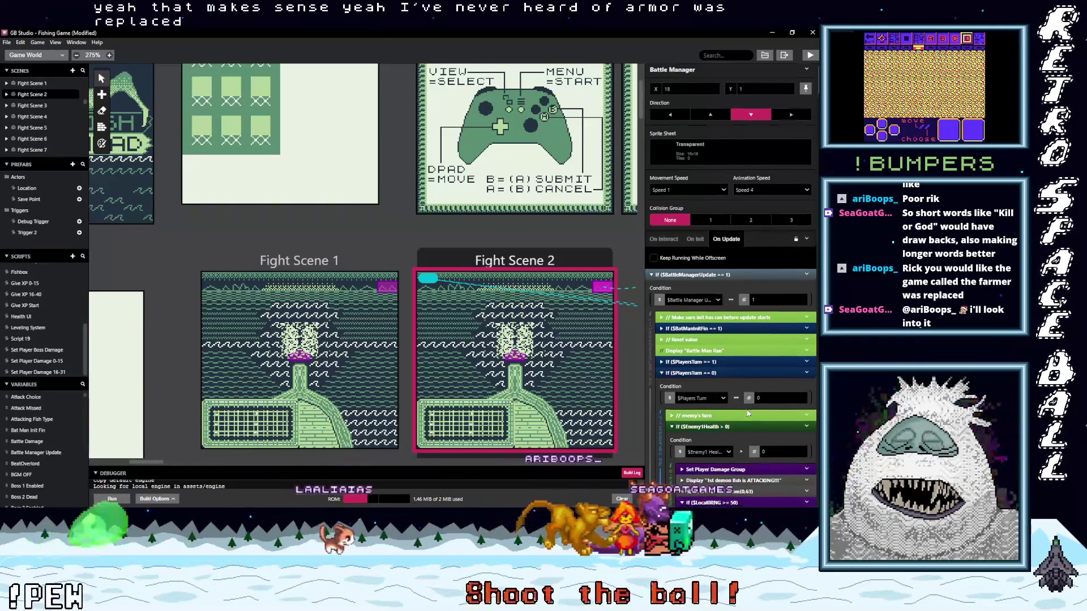
scroll(748, 413, down, 1)
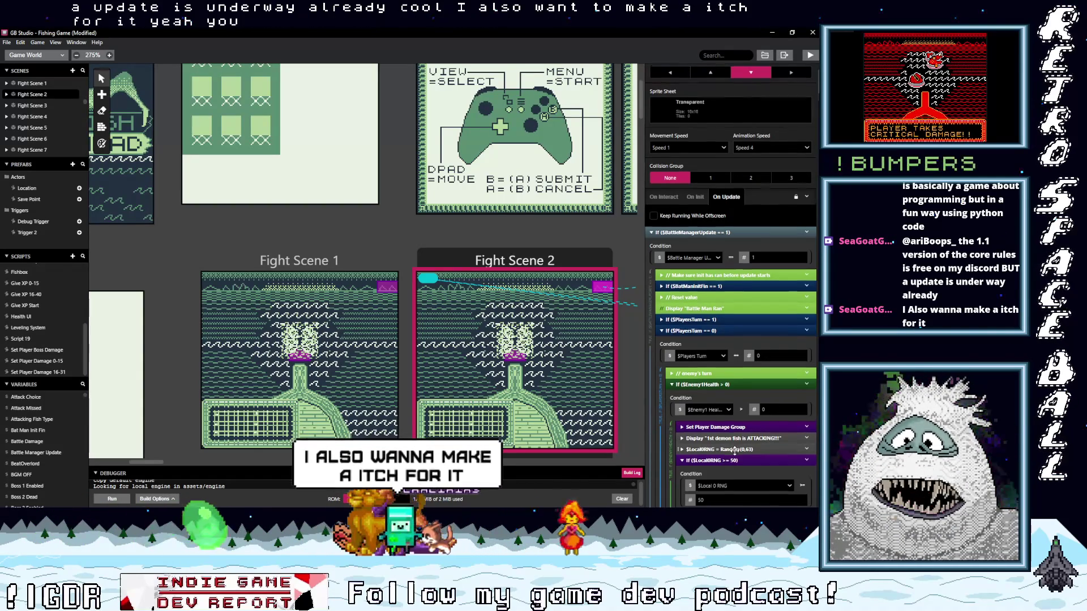
scroll(753, 448, down, 1)
scroll(747, 452, down, 1)
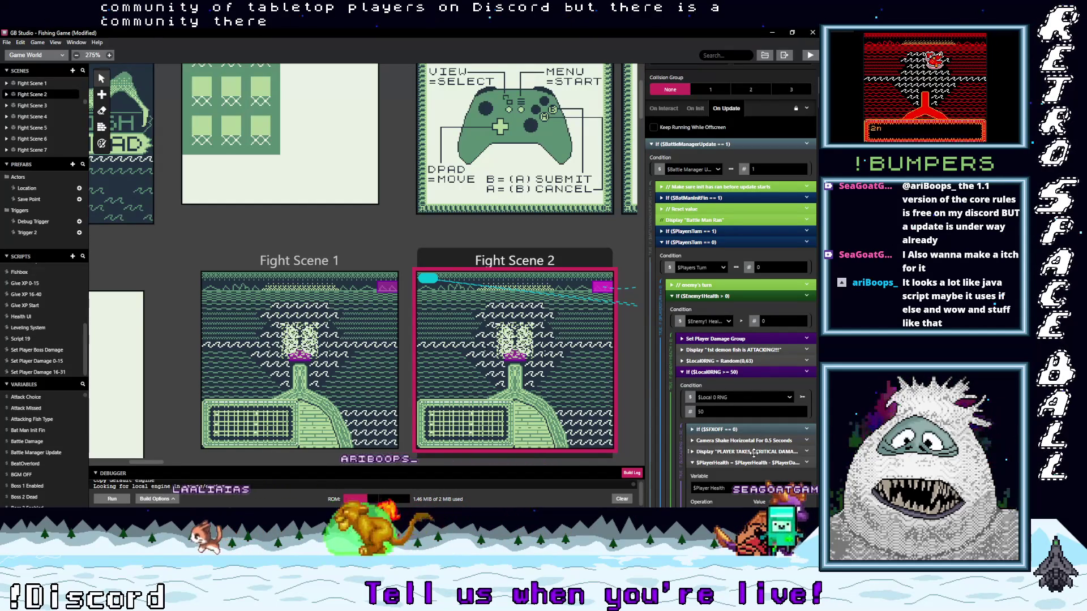
scroll(754, 453, down, 1)
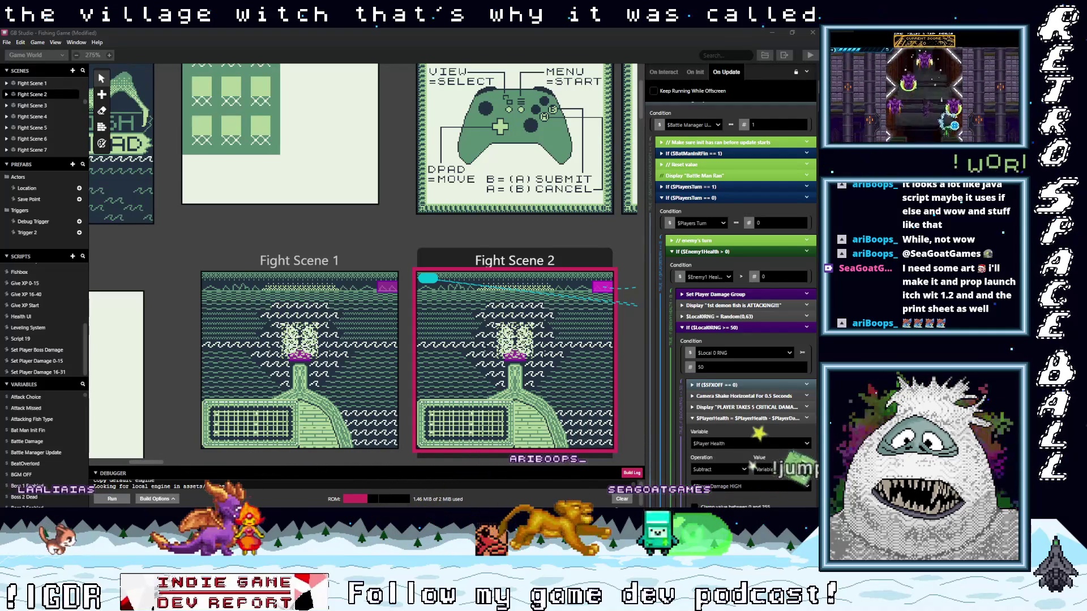
key(alt+Tab)
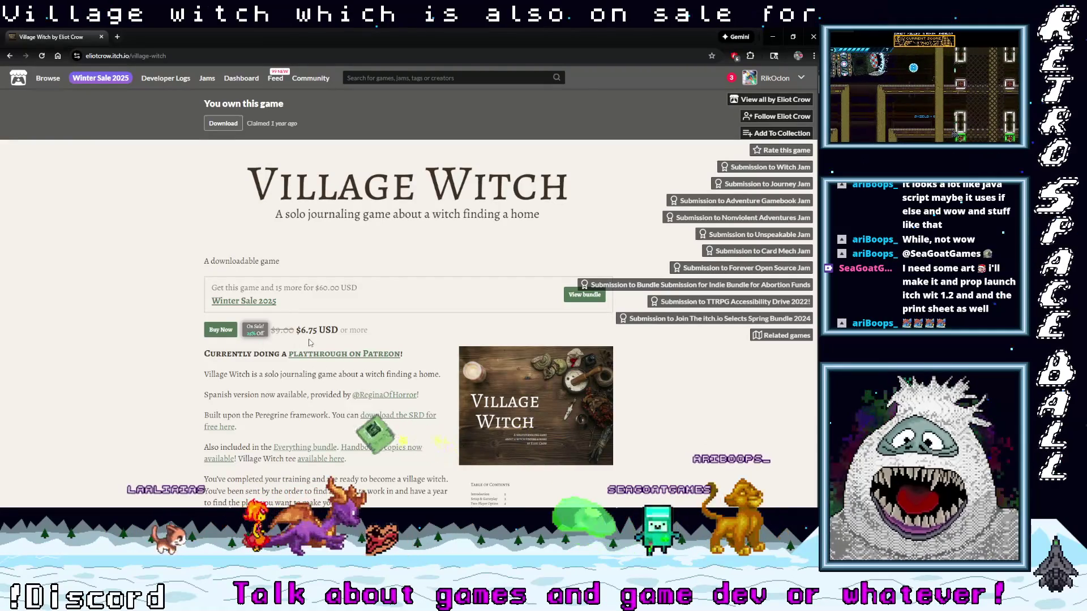
Scroll through the Village Witch itch.io page, its downloadable files and comments.
scroll(312, 343, down, 1)
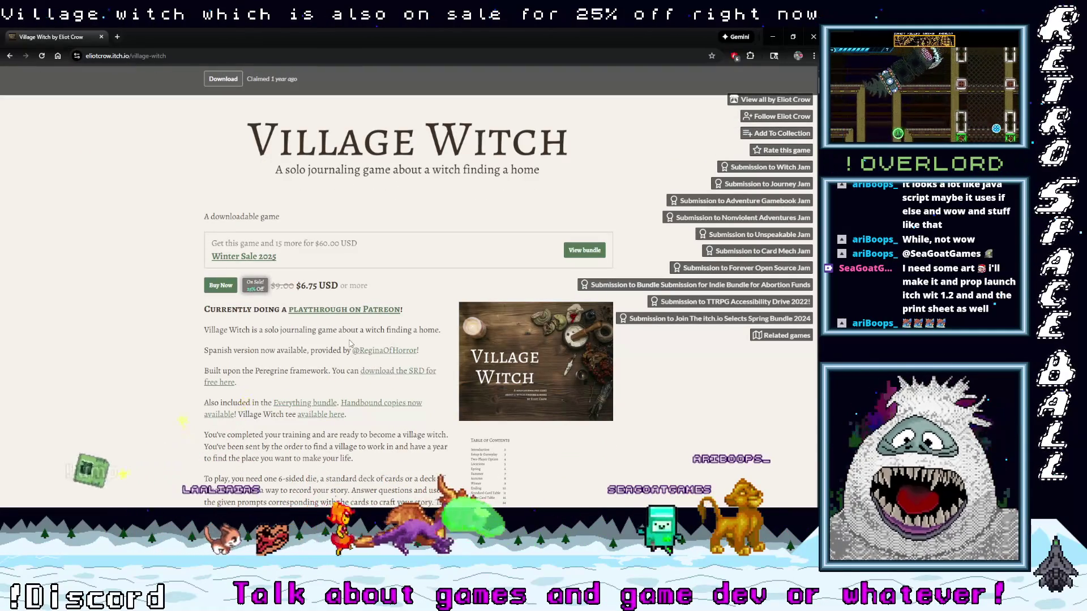
scroll(350, 343, down, 3)
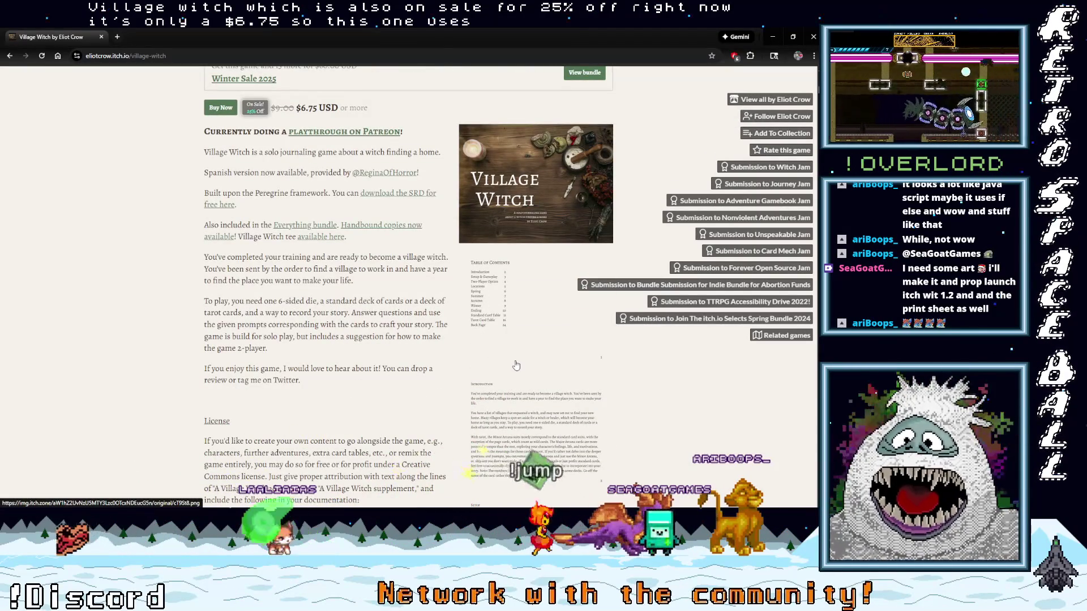
scroll(517, 365, down, 10)
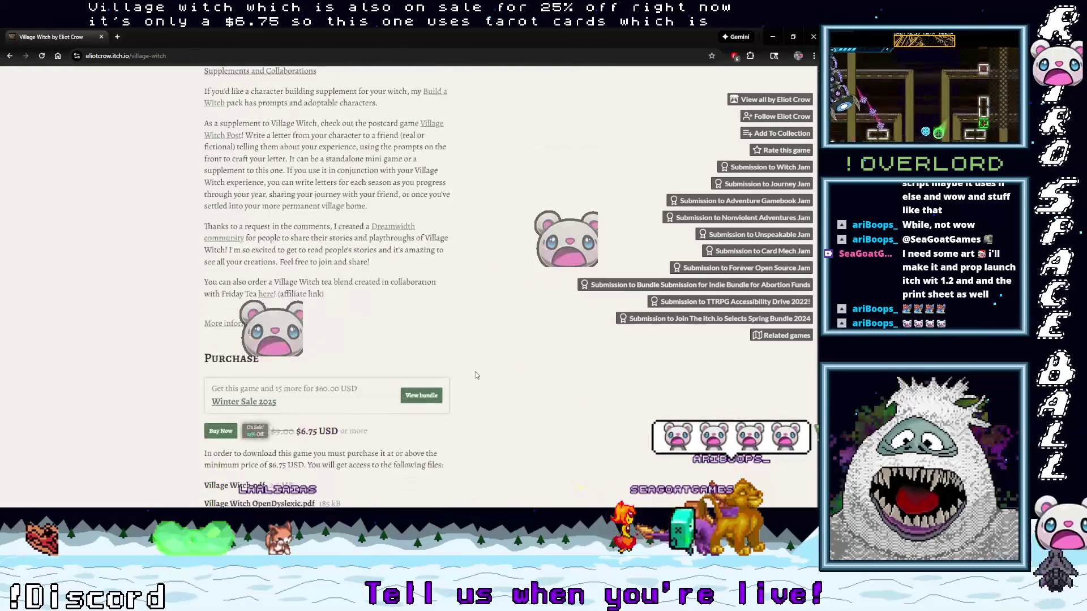
scroll(475, 374, down, 14)
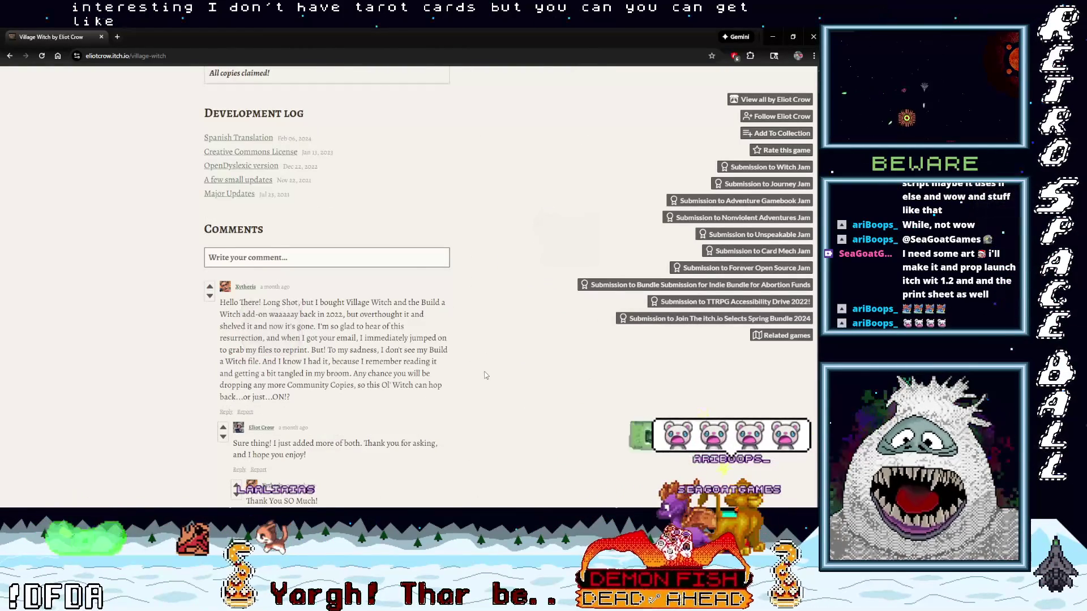
scroll(485, 376, down, 10)
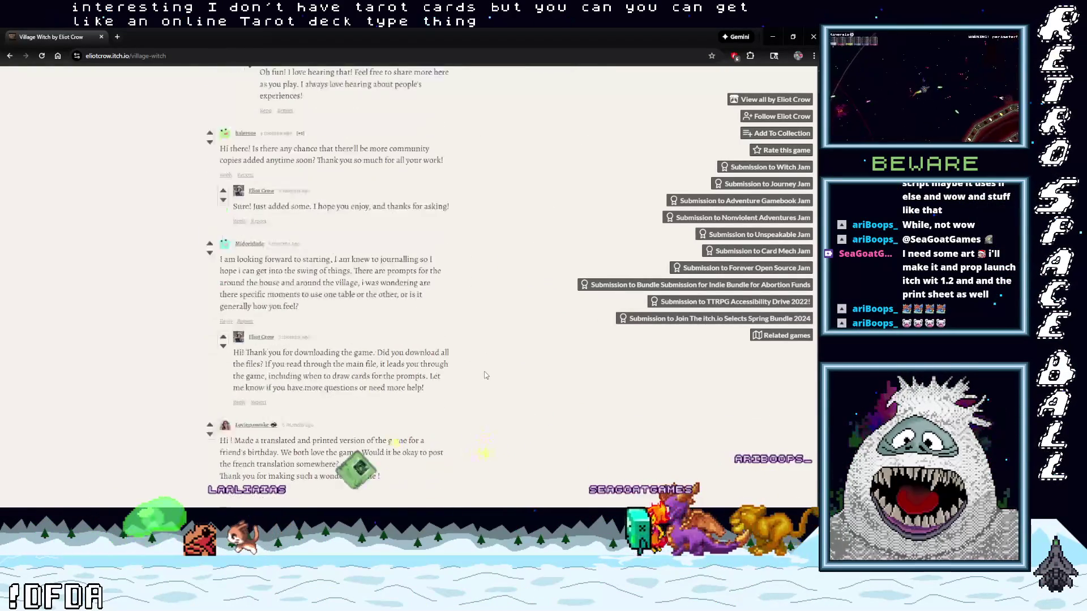
scroll(485, 376, down, 10)
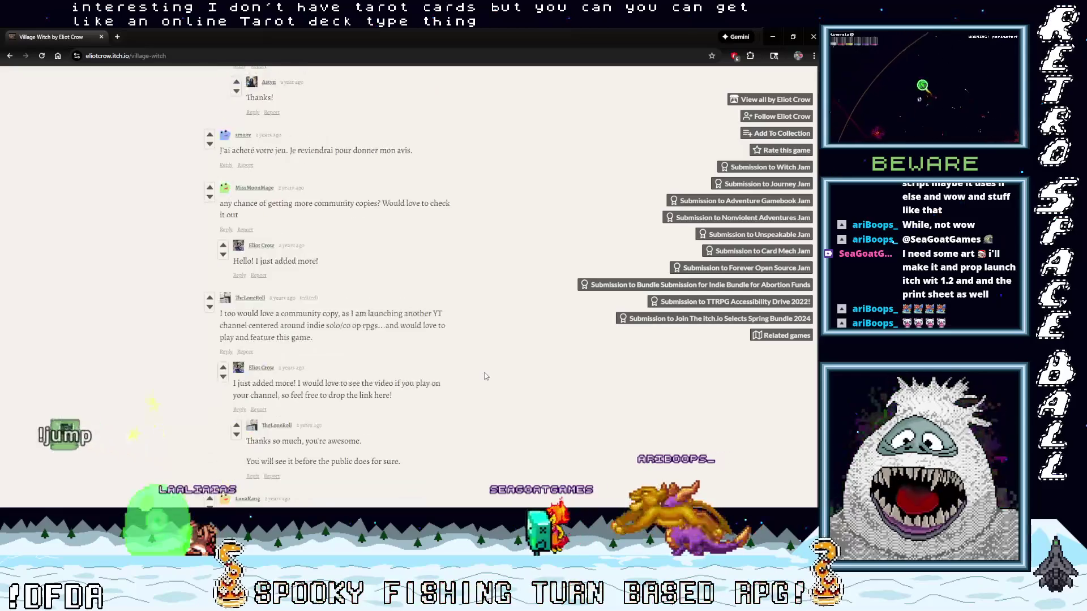
scroll(486, 377, down, 10)
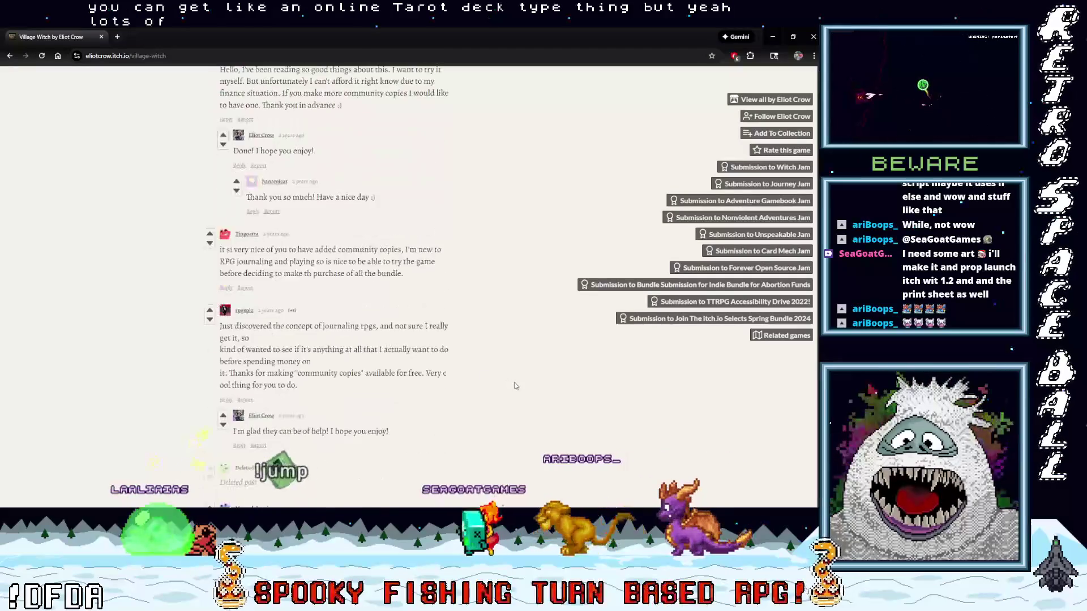
scroll(516, 388, down, 10)
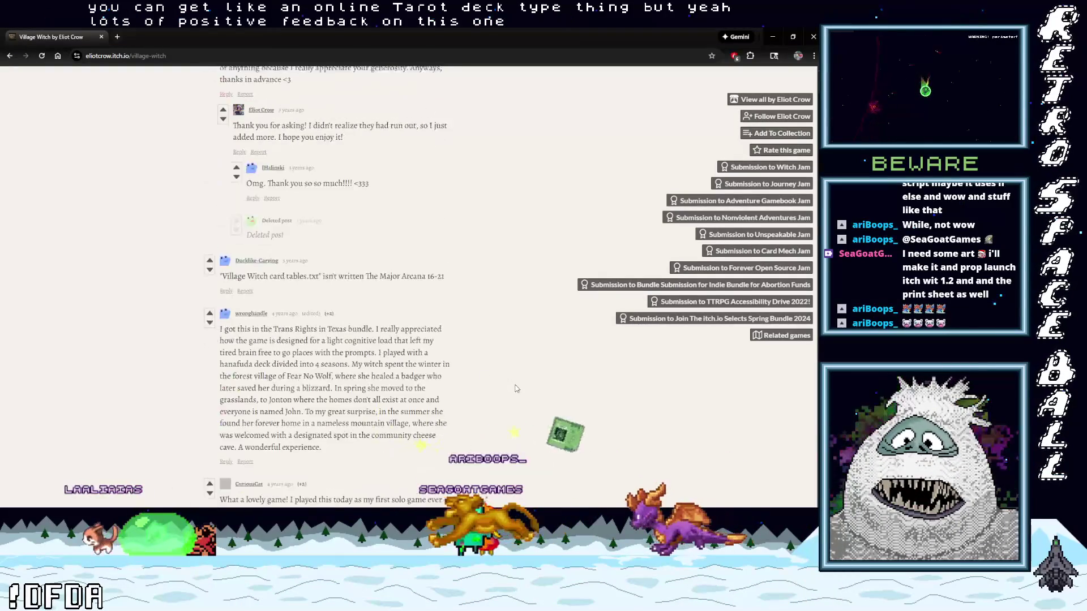
scroll(516, 388, down, 10)
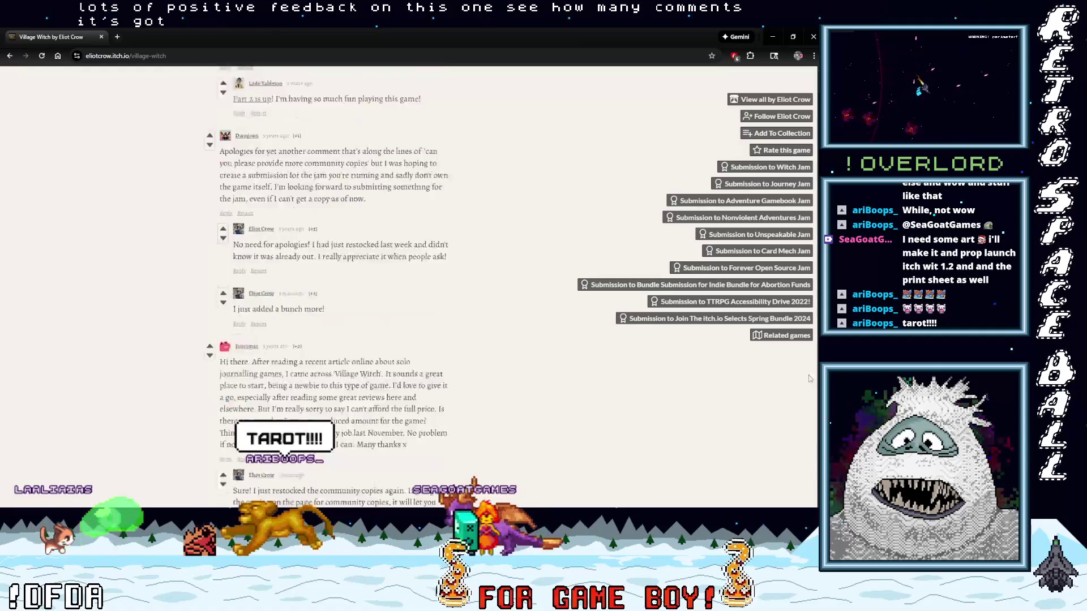
scroll(689, 138, up, 20)
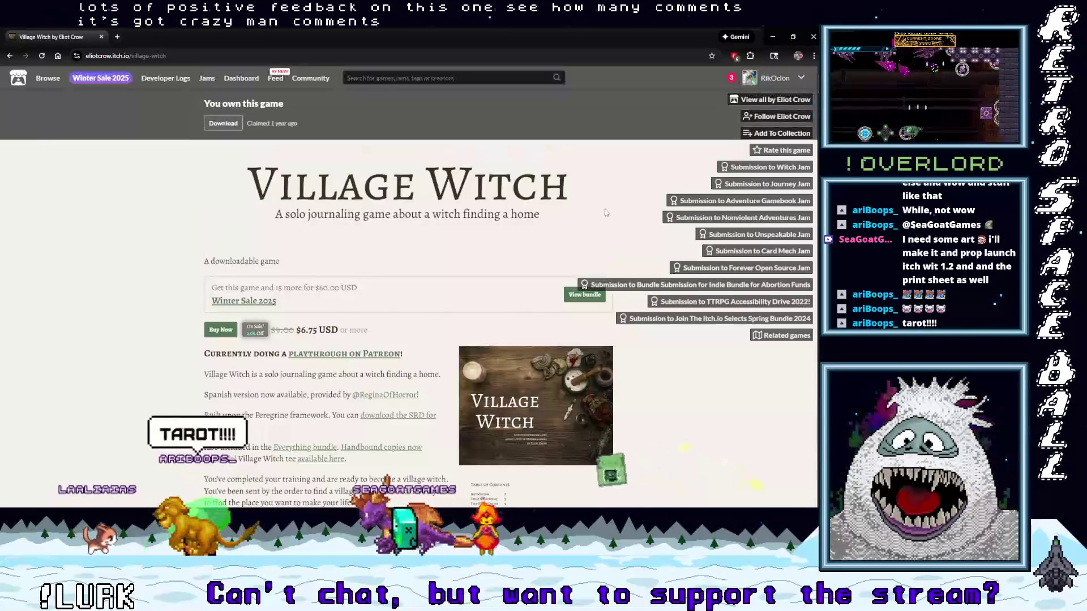
scroll(477, 345, down, 2)
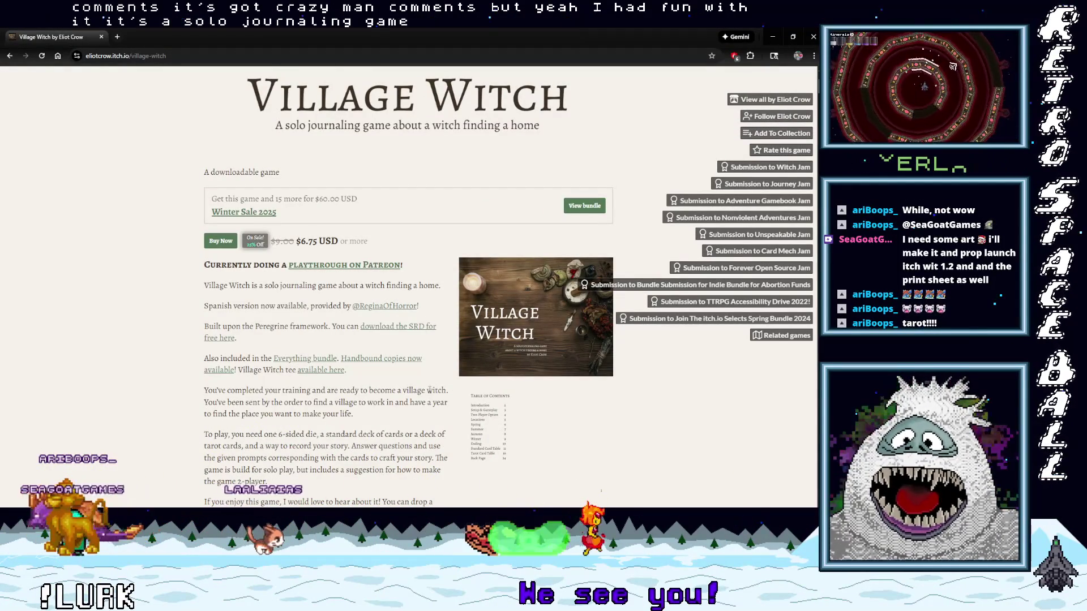
scroll(430, 390, down, 4)
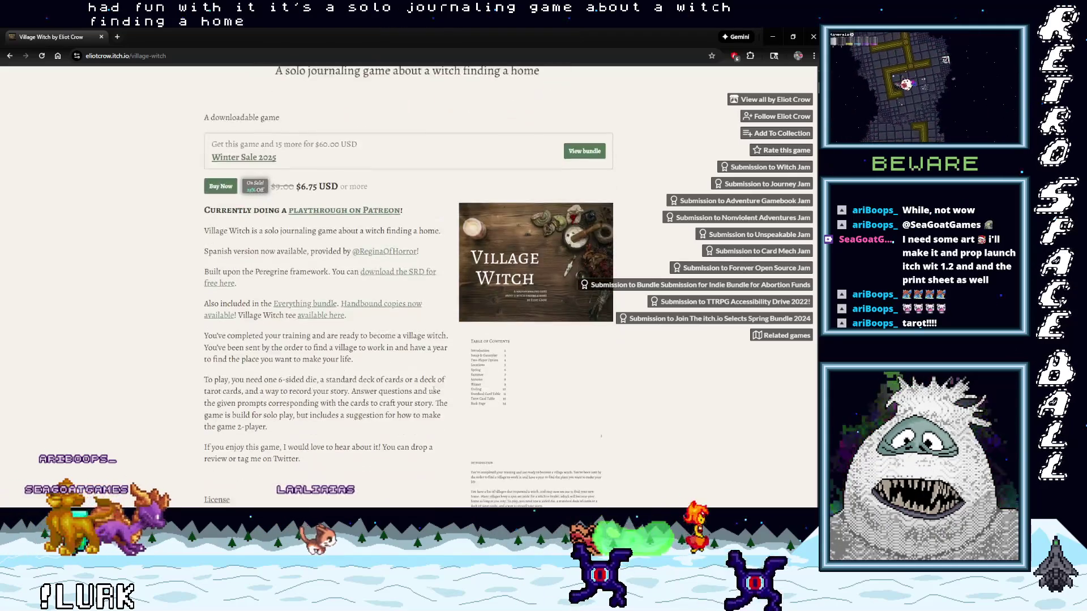
scroll(433, 391, down, 10)
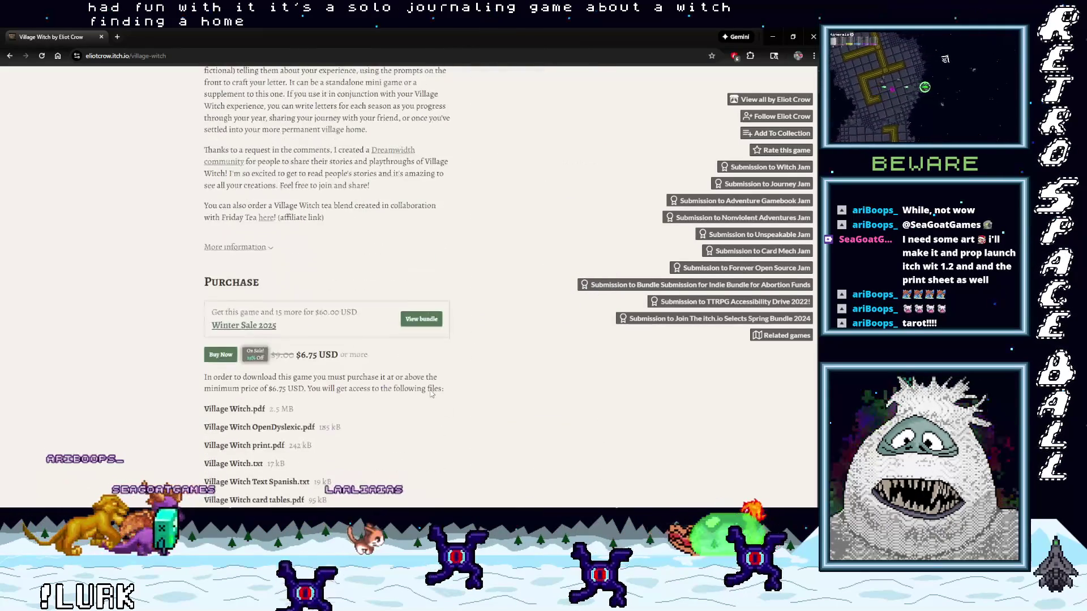
scroll(430, 390, down, 8)
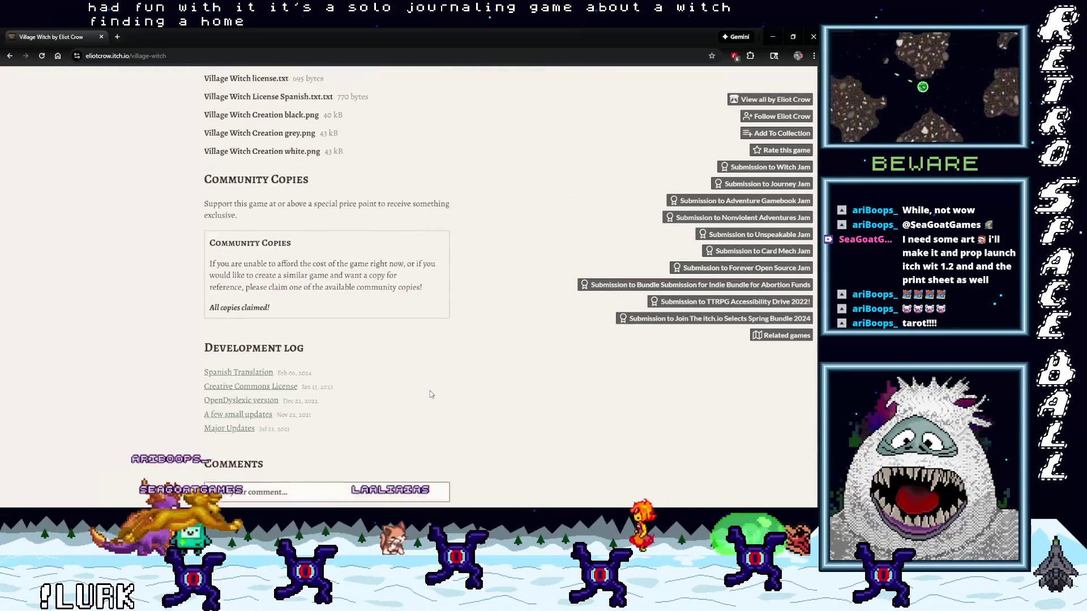
scroll(429, 396, up, 6)
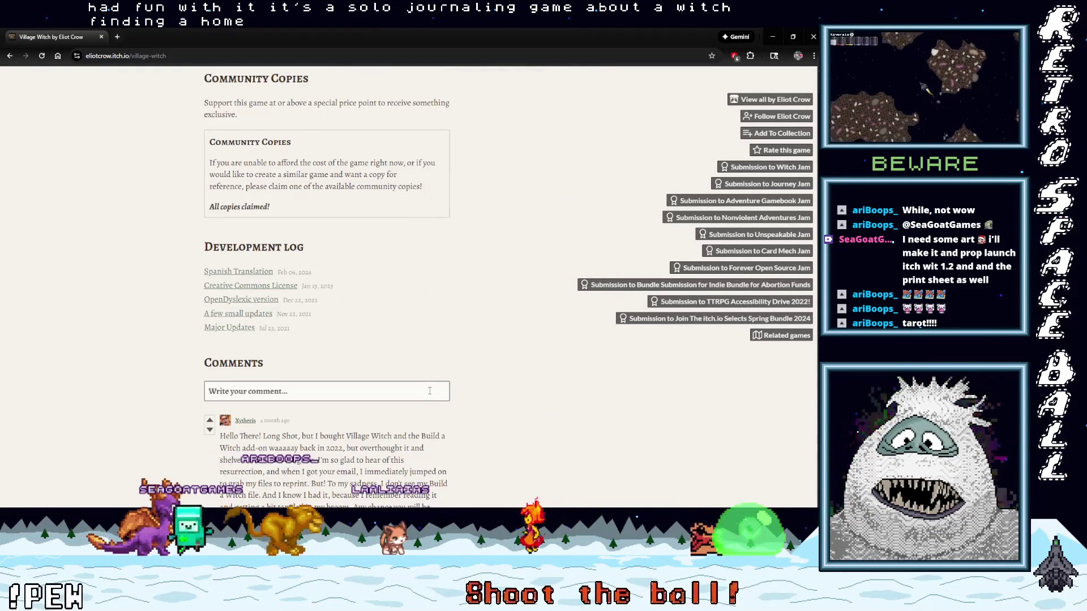
scroll(430, 398, up, 10)
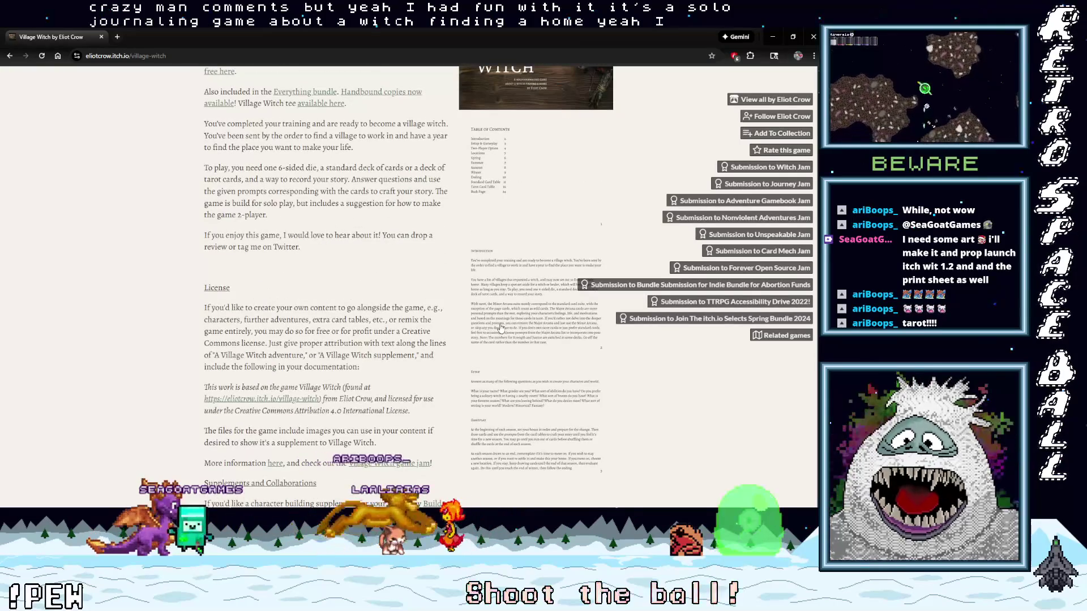
Page through the enlarged Village Witch rules preview, close it, scroll back up, and leave the browser.
click(501, 328)
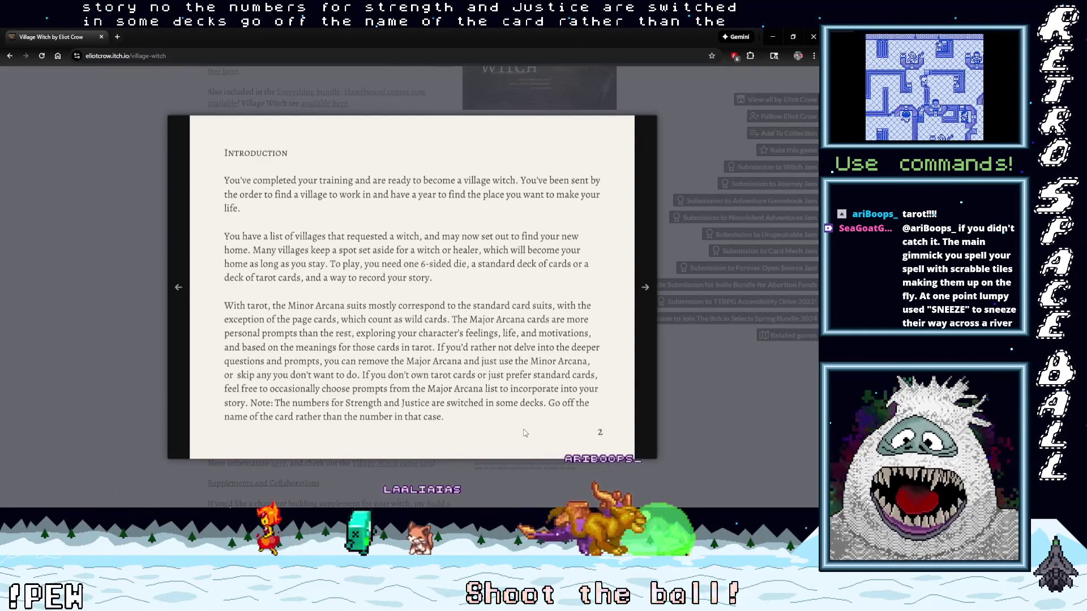
click(646, 287)
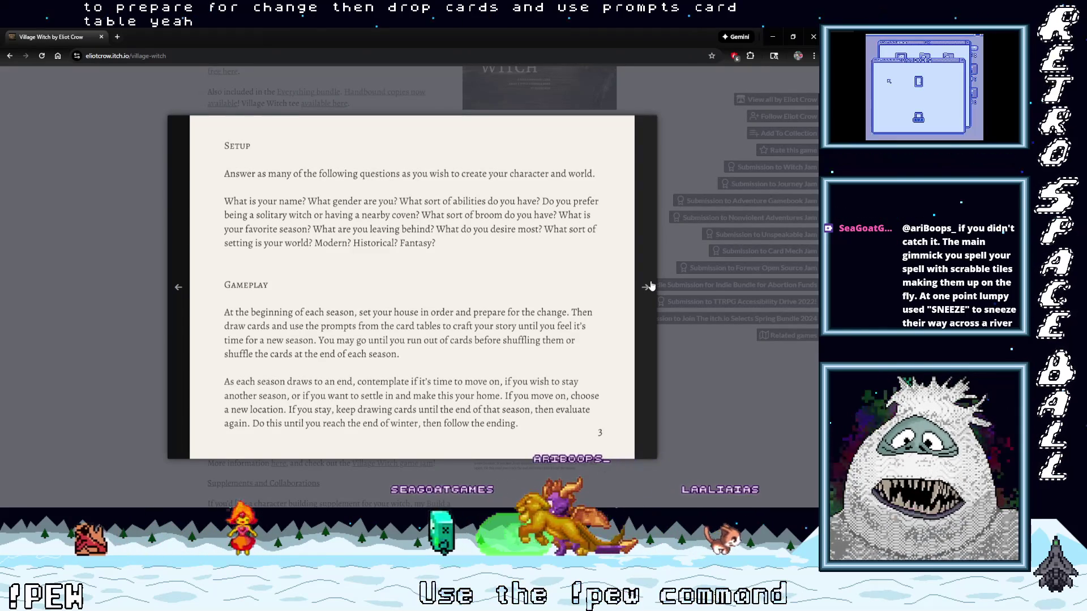
click(651, 286)
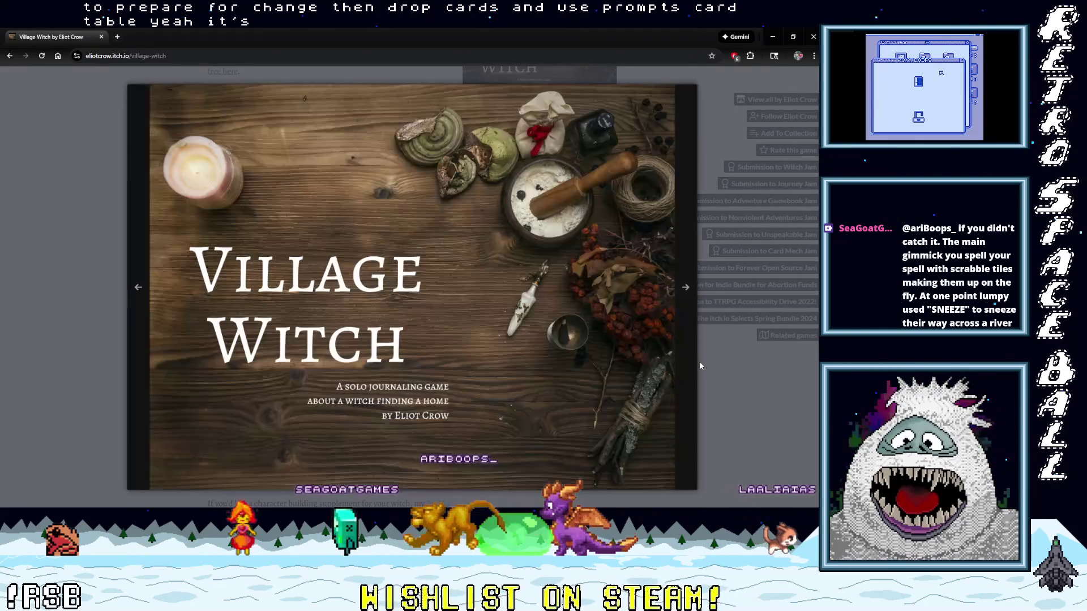
click(718, 376)
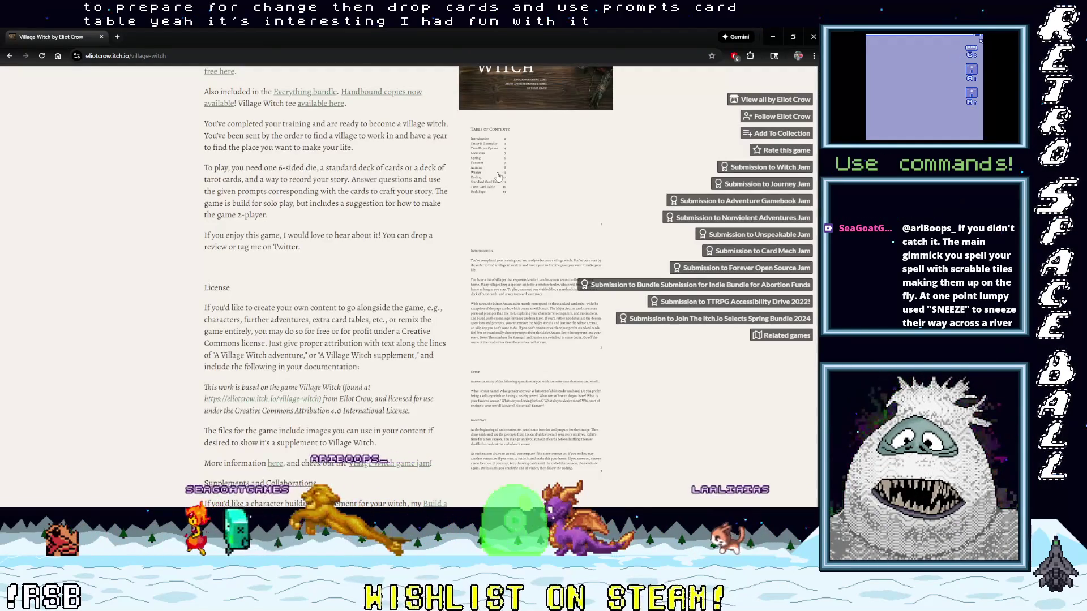
scroll(359, 254, up, 6)
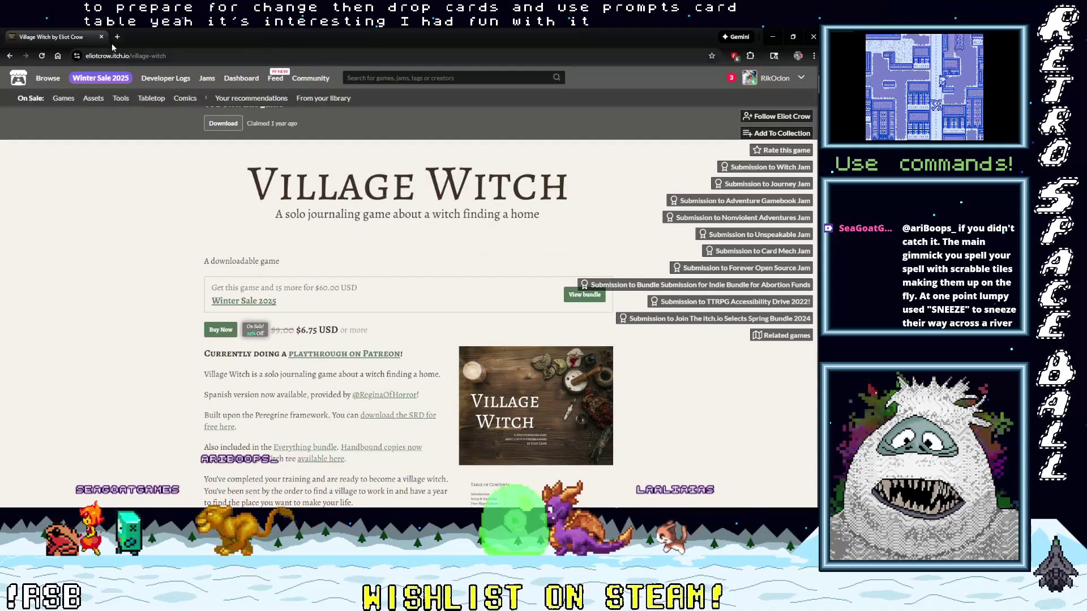
click(102, 38)
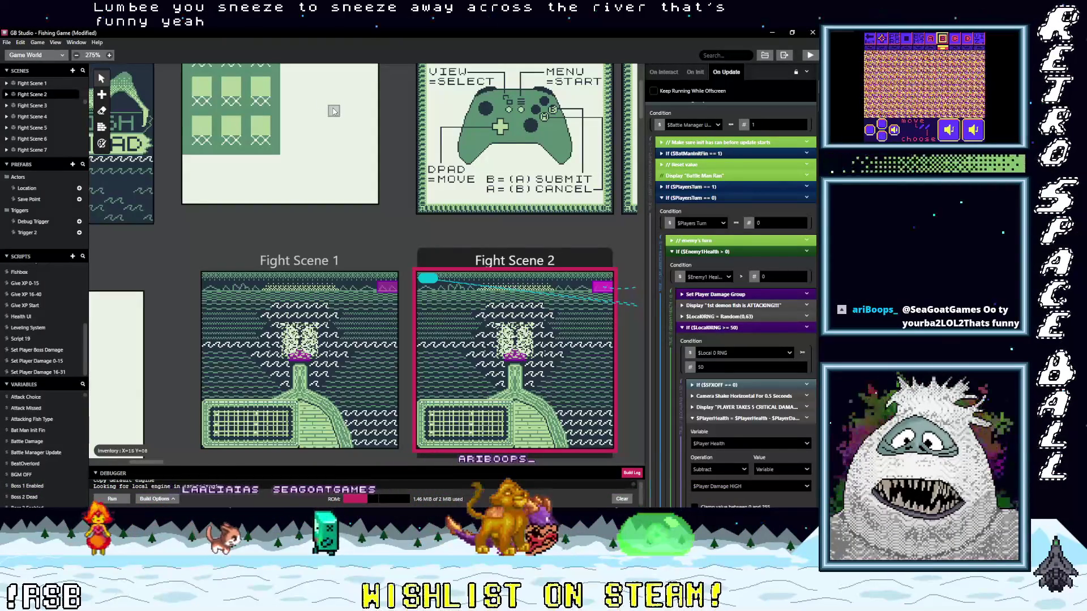
Scroll Fight Scene 2's critical branch down to the HealthUI call and the $Player Health check against 0.
scroll(766, 384, down, 5)
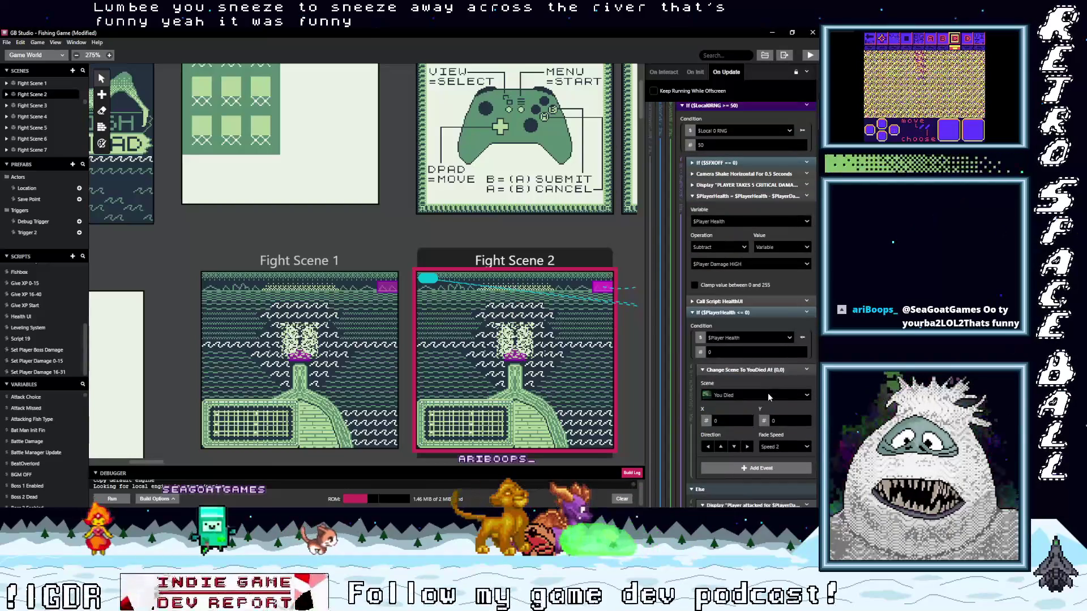
scroll(767, 392, down, 1)
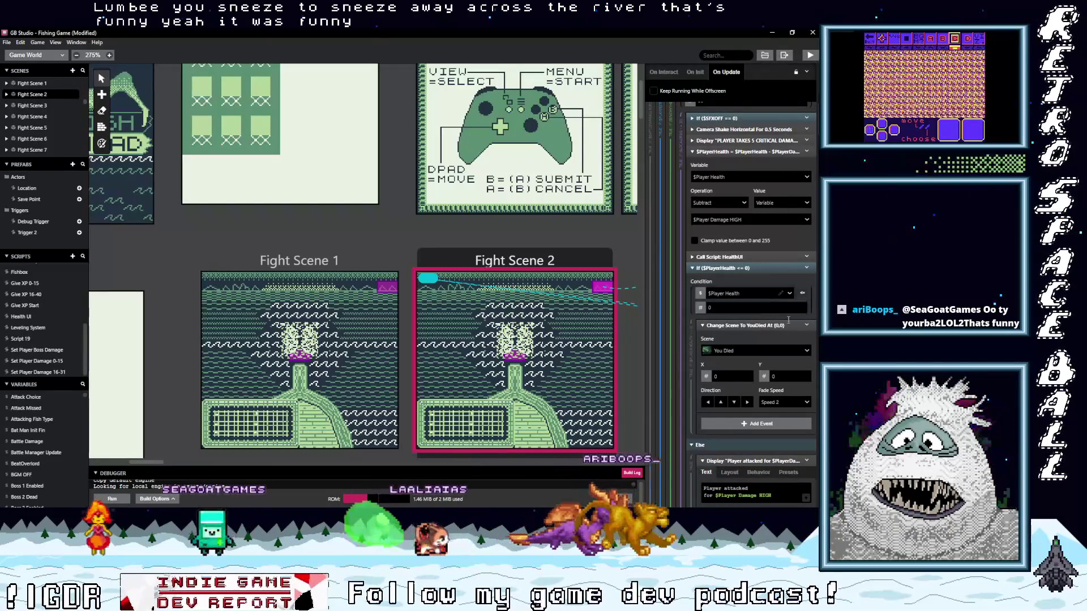
scroll(781, 315, down, 12)
scroll(779, 327, down, 2)
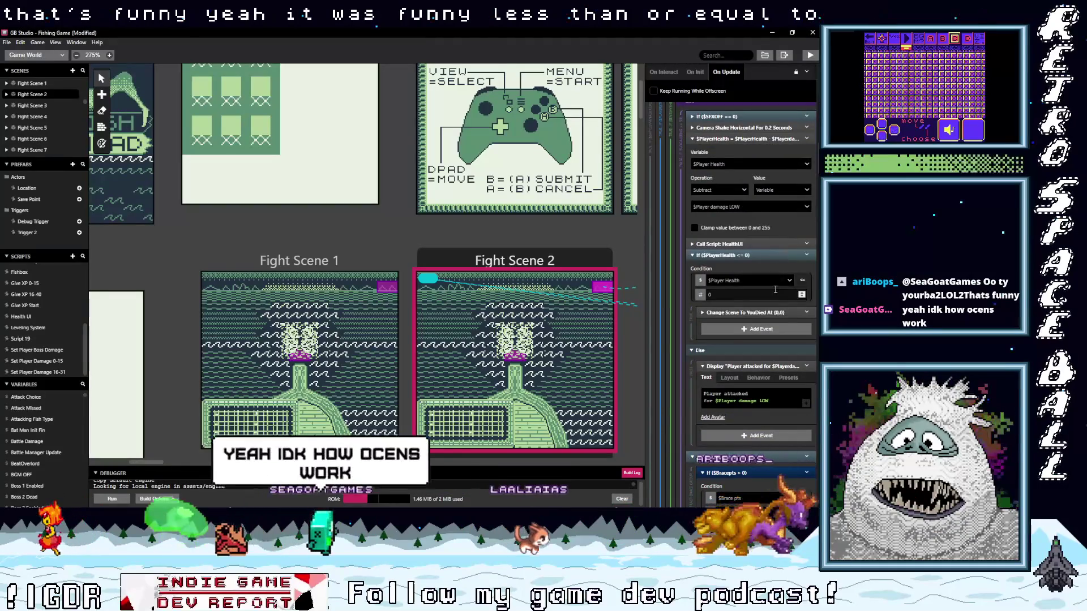
scroll(775, 289, down, 5)
scroll(780, 311, down, 4)
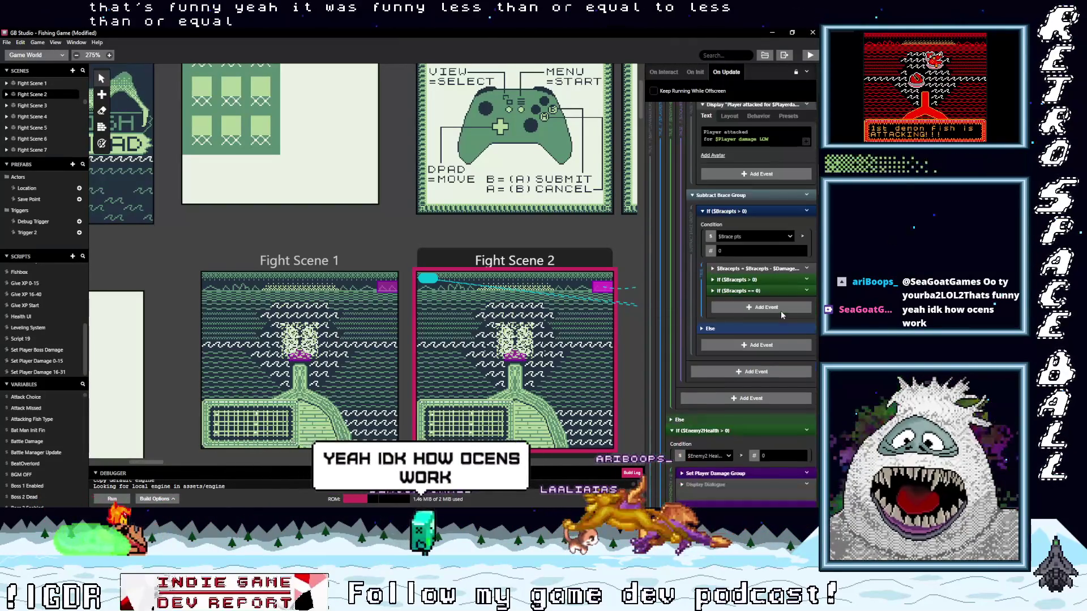
scroll(781, 312, down, 5)
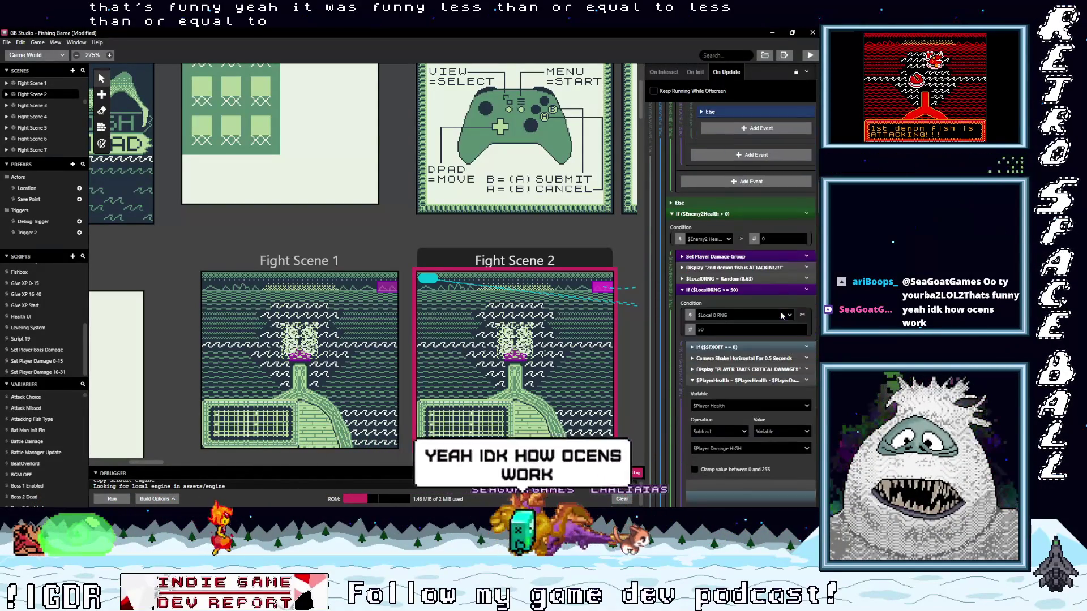
scroll(780, 311, down, 5)
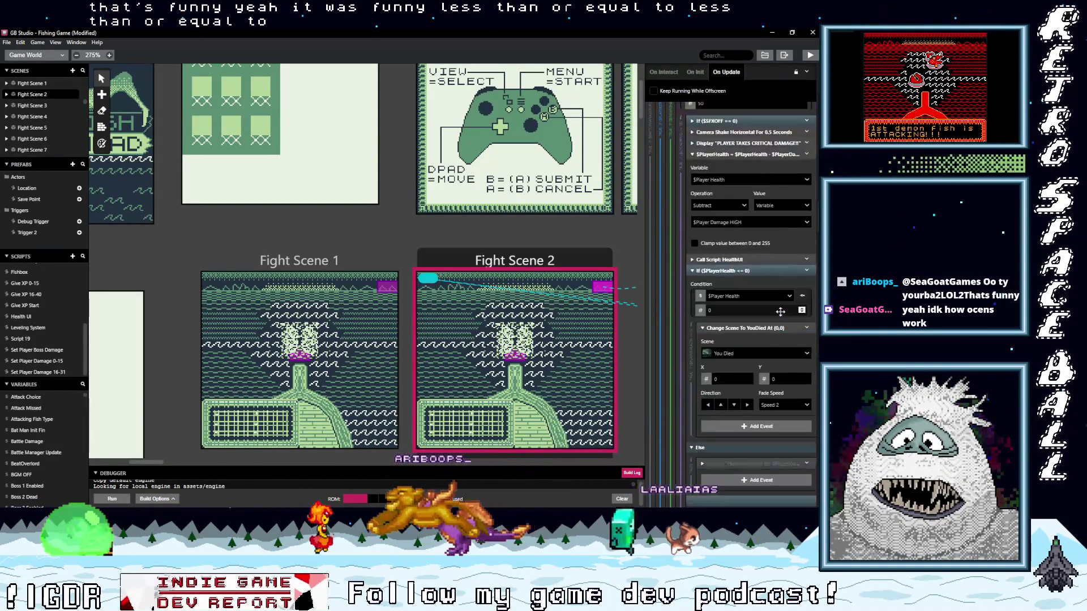
scroll(779, 310, down, 7)
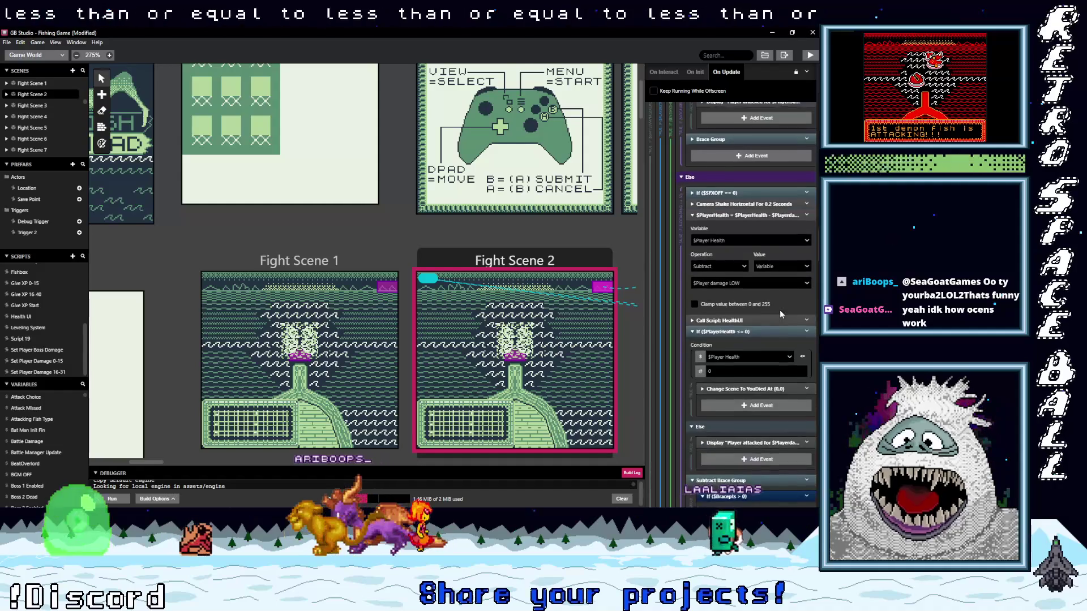
scroll(779, 310, down, 6)
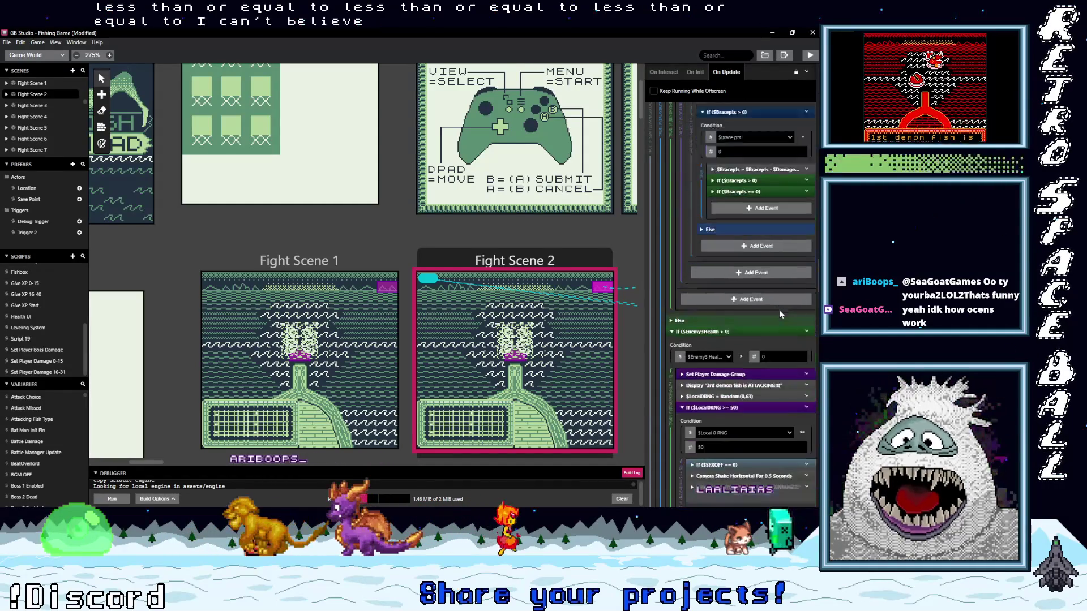
scroll(779, 310, down, 5)
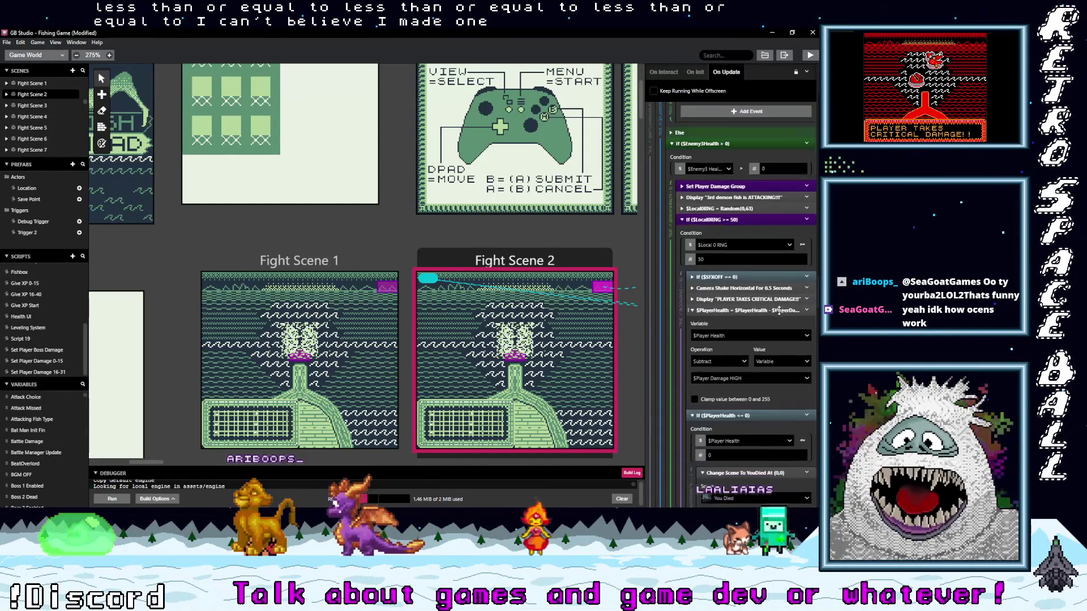
scroll(779, 310, down, 7)
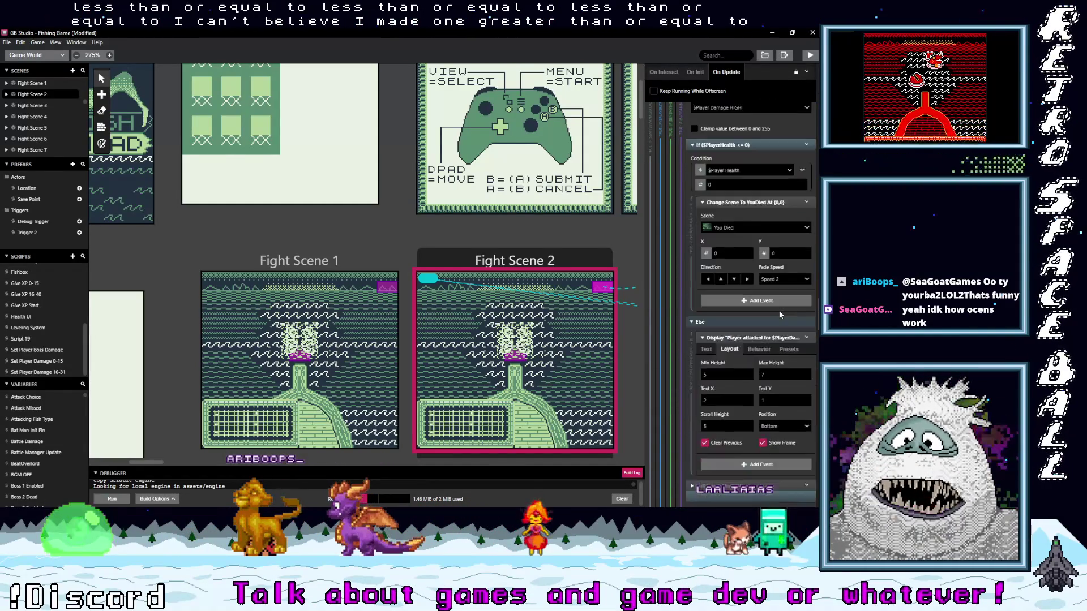
scroll(780, 315, down, 7)
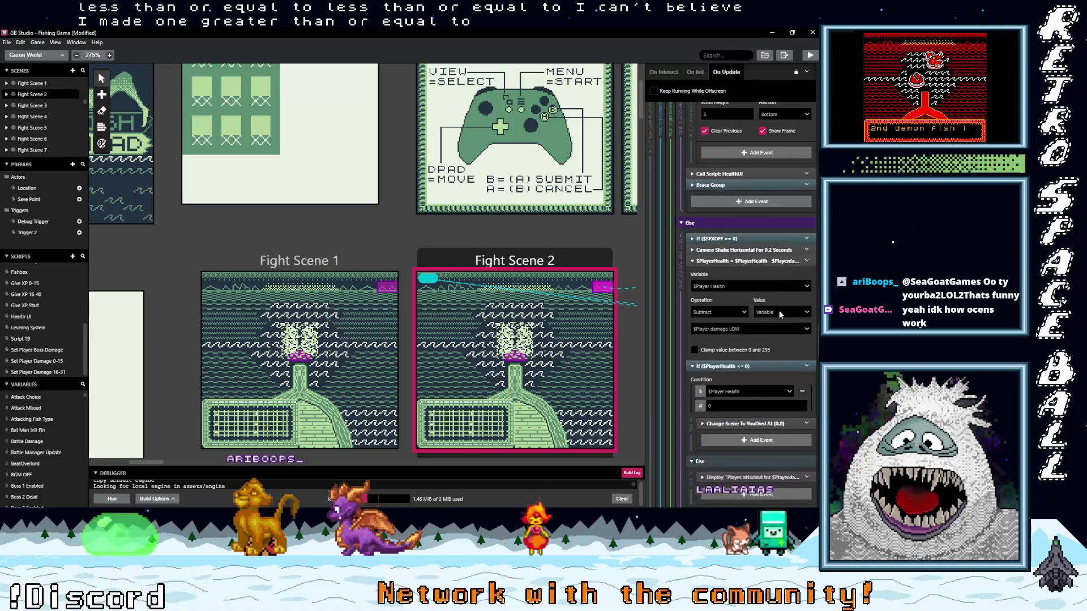
scroll(778, 313, down, 6)
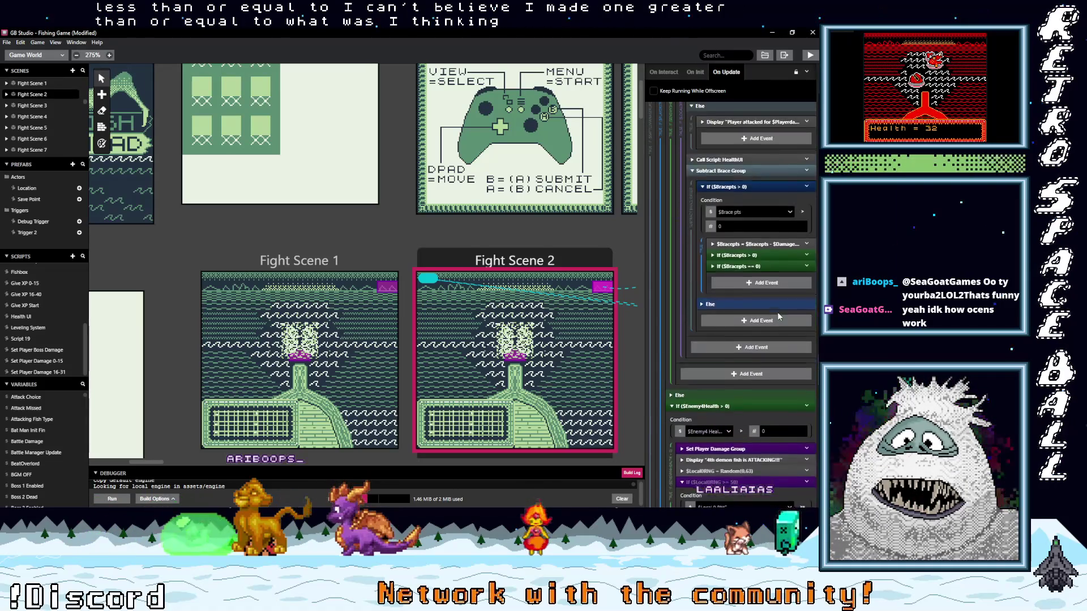
scroll(777, 312, down, 5)
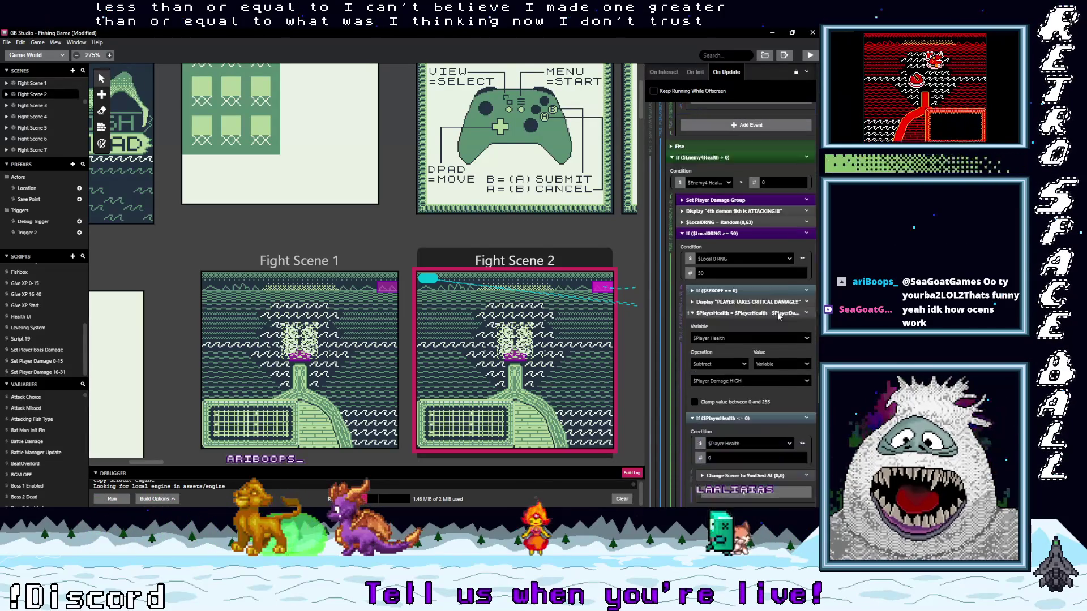
scroll(777, 312, down, 5)
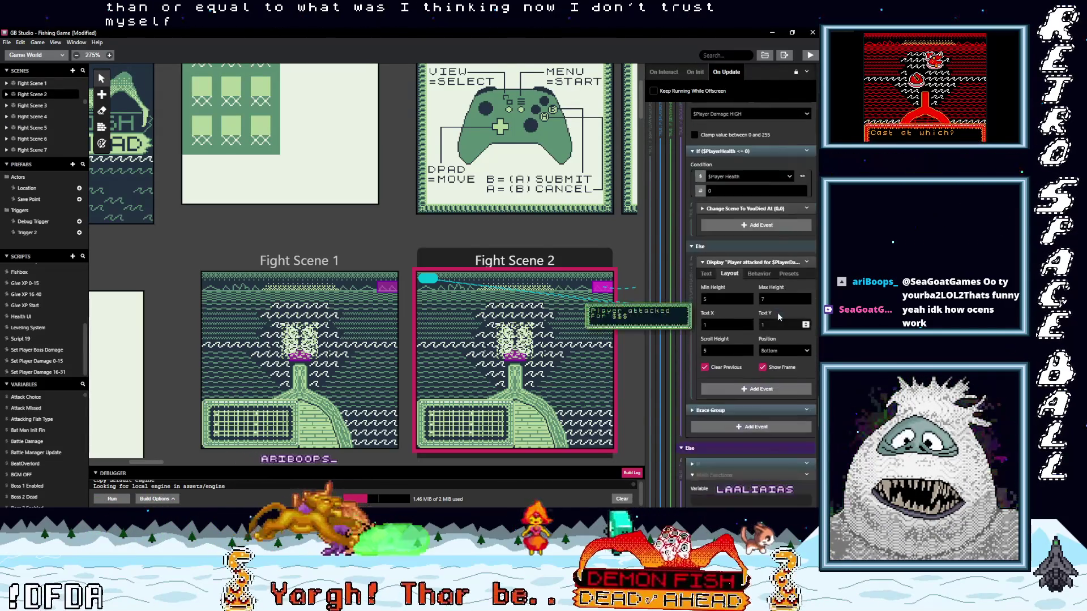
scroll(778, 313, down, 5)
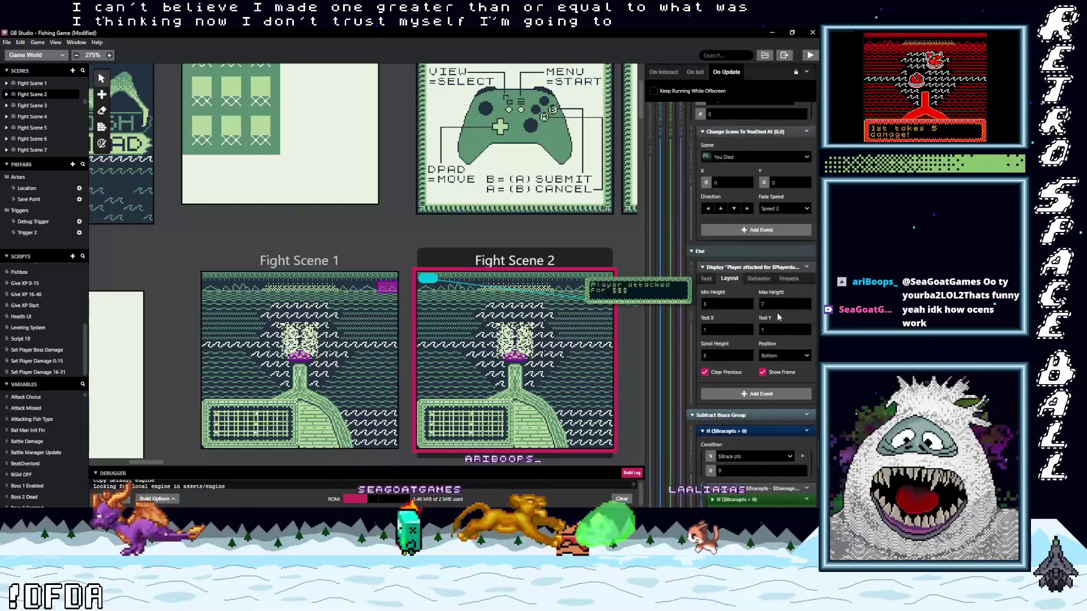
scroll(778, 317, down, 6)
scroll(777, 315, down, 4)
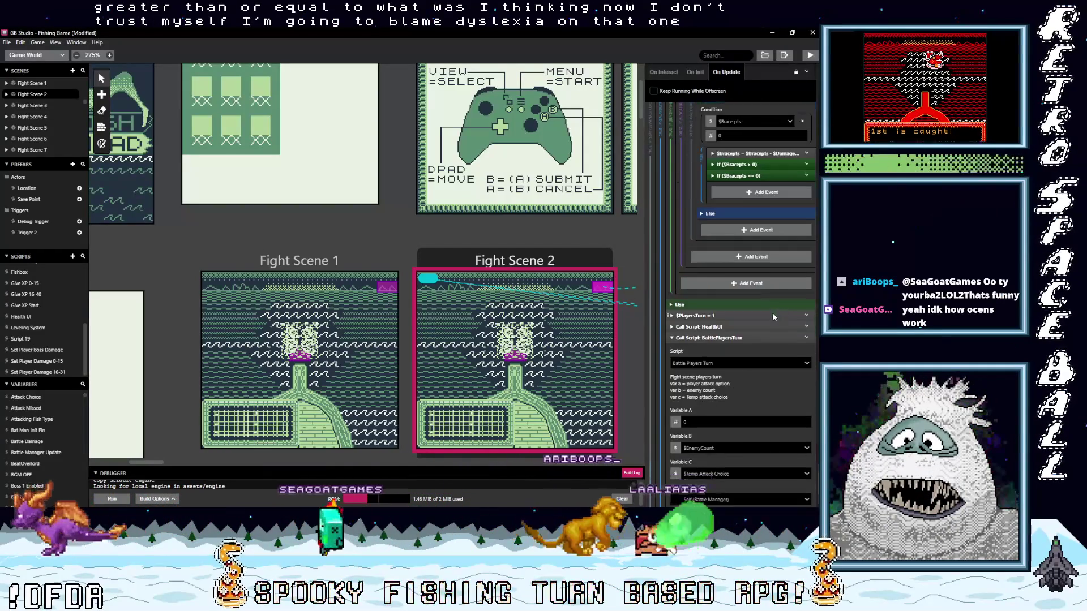
drag(152, 461, 181, 464)
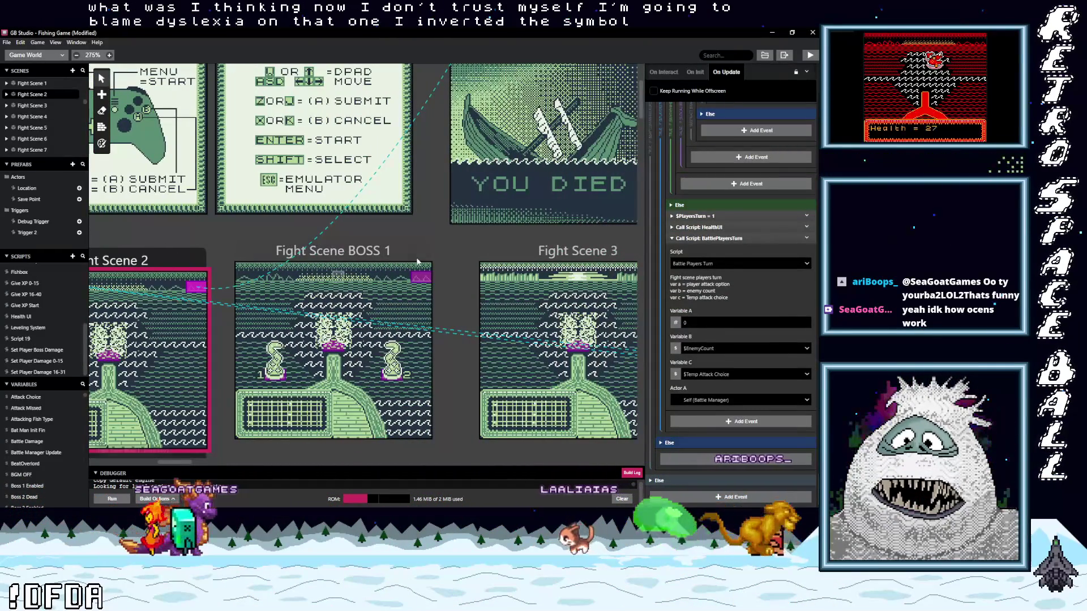
click(247, 269)
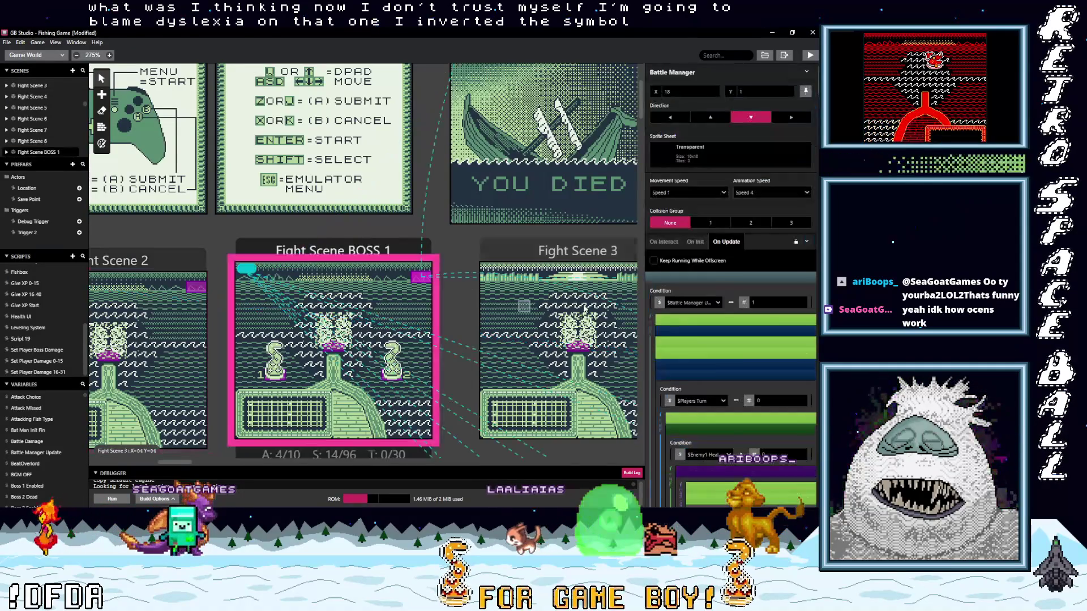
scroll(774, 386, down, 3)
scroll(782, 385, down, 4)
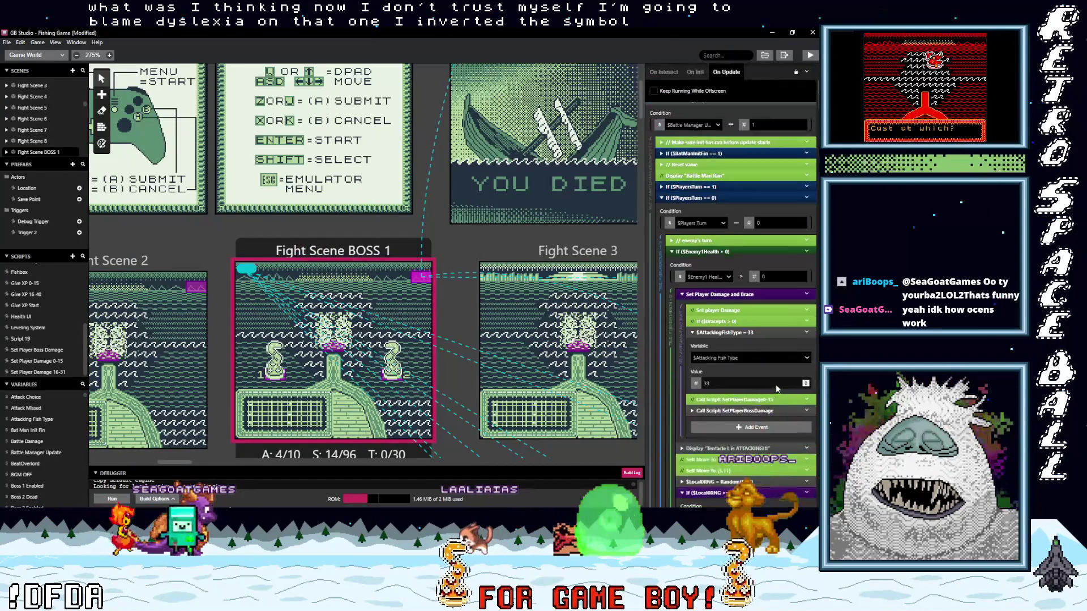
scroll(792, 391, down, 4)
scroll(796, 399, down, 3)
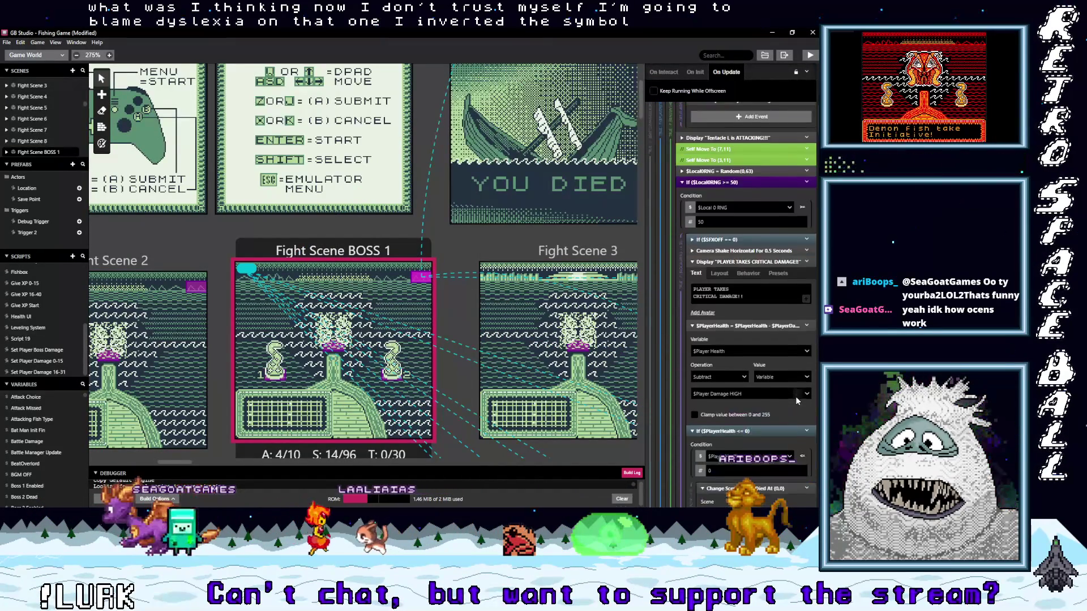
scroll(778, 370, down, 8)
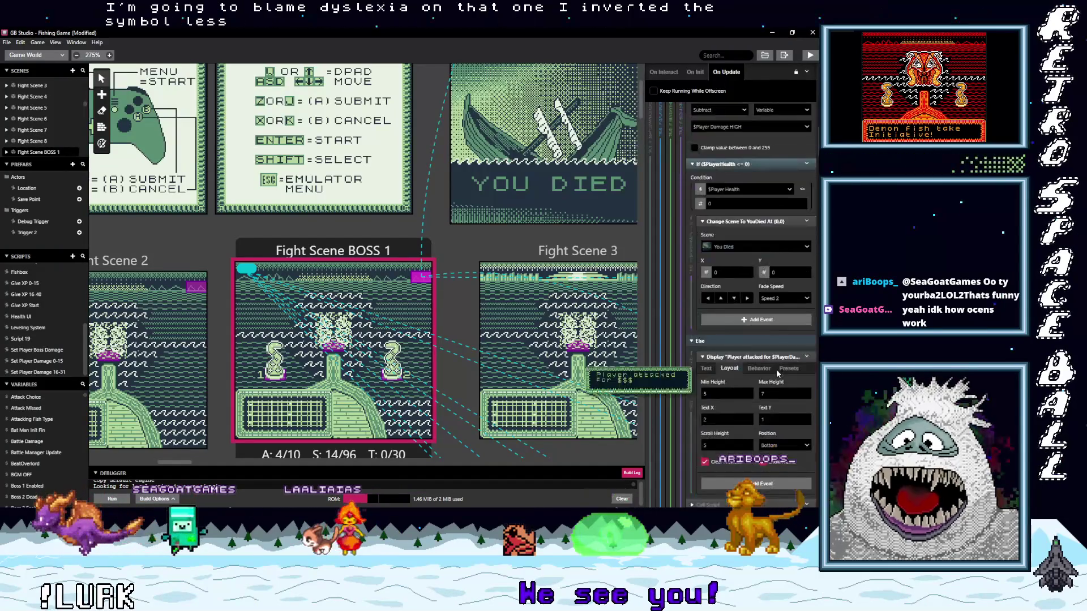
scroll(777, 371, down, 3)
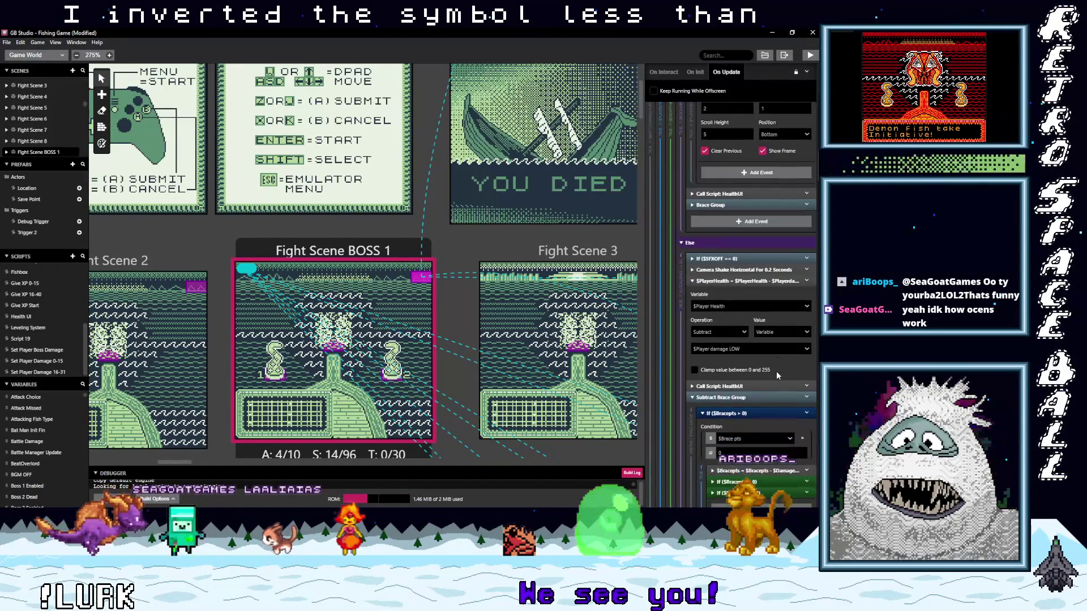
scroll(777, 374, down, 3)
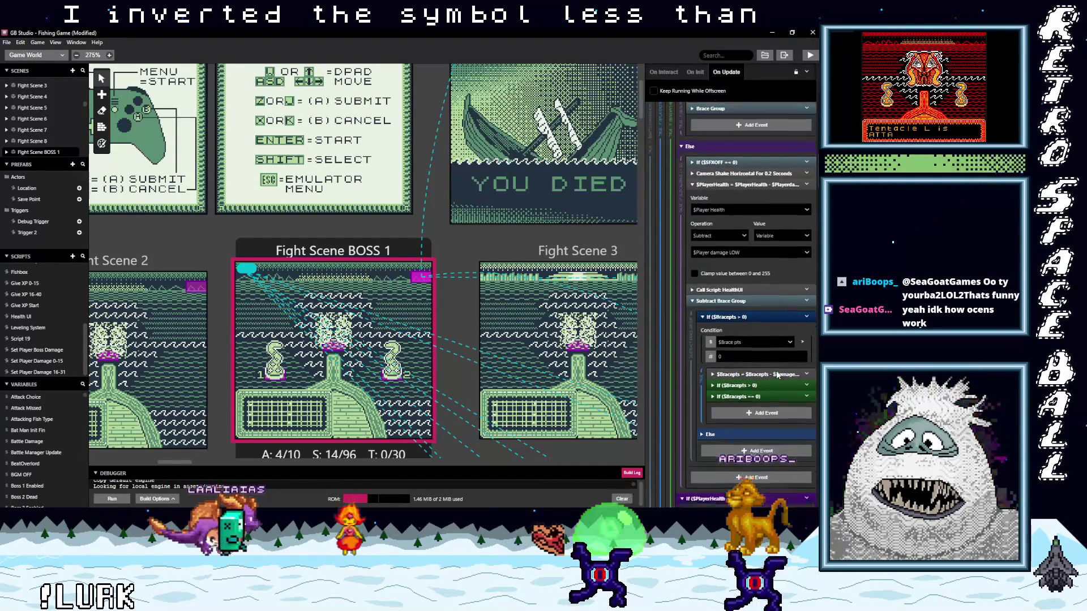
scroll(777, 371, down, 1)
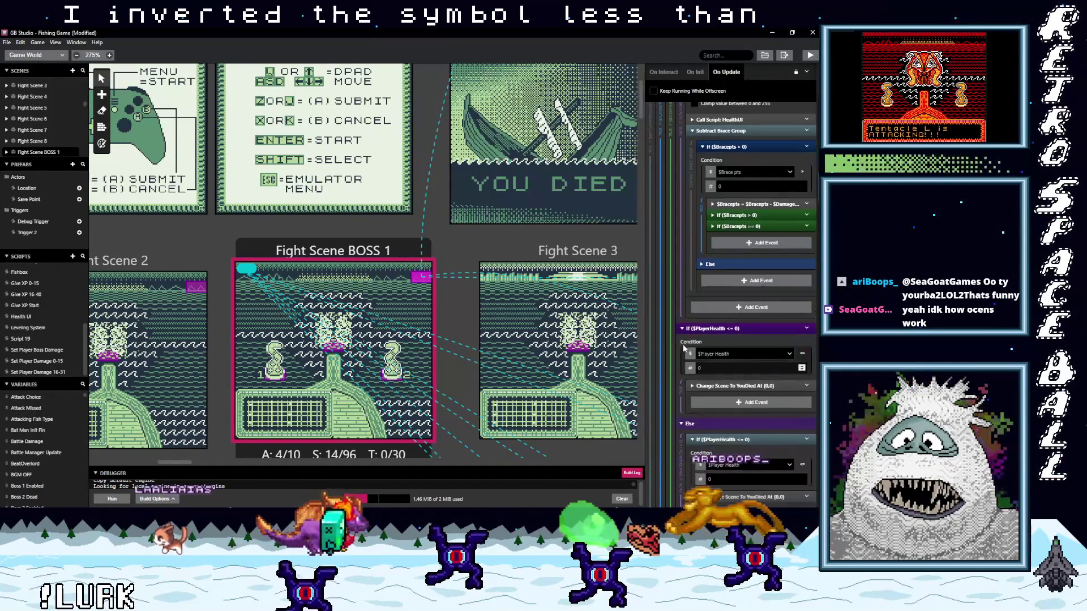
scroll(762, 346, down, 4)
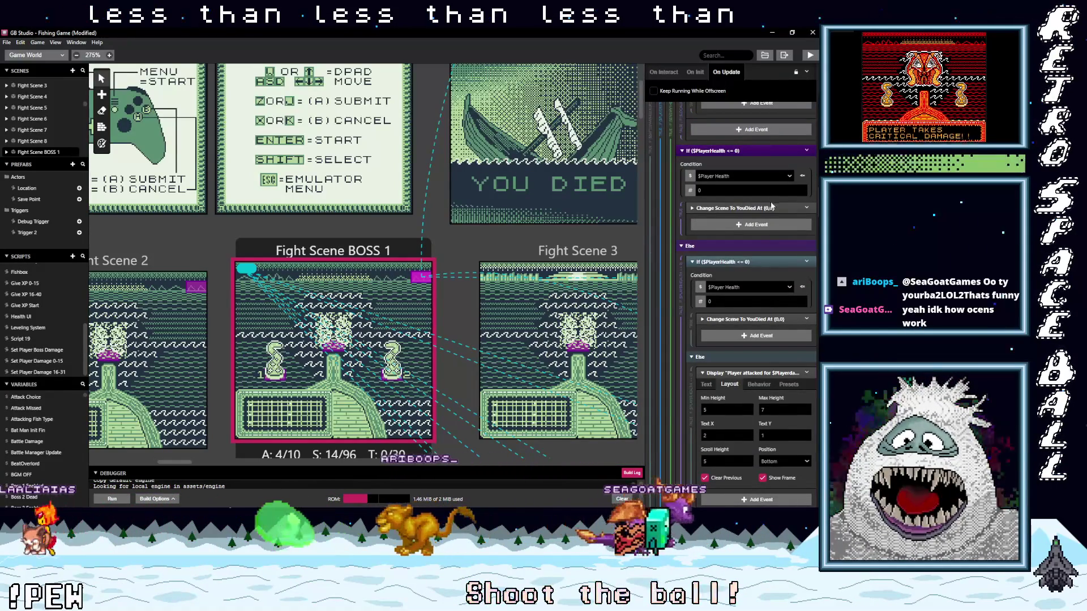
scroll(784, 340, down, 1)
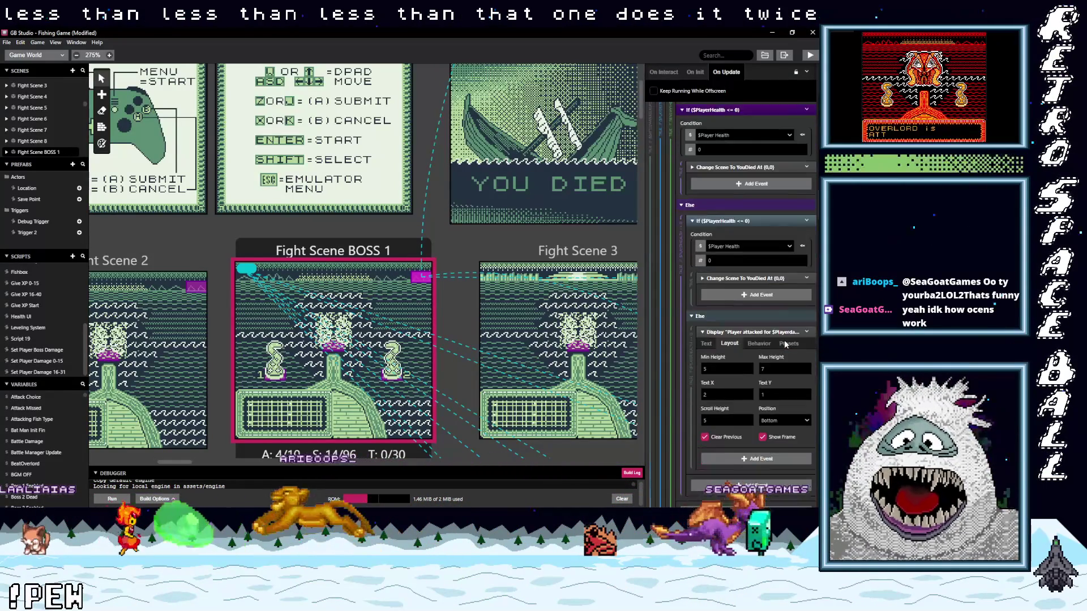
scroll(786, 342, up, 3)
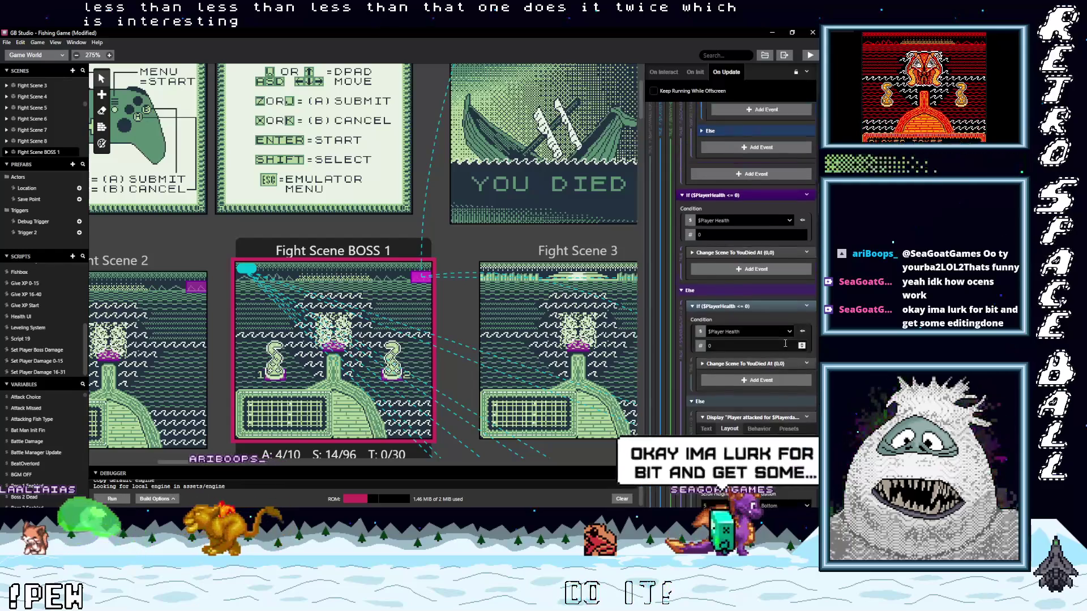
scroll(786, 342, down, 10)
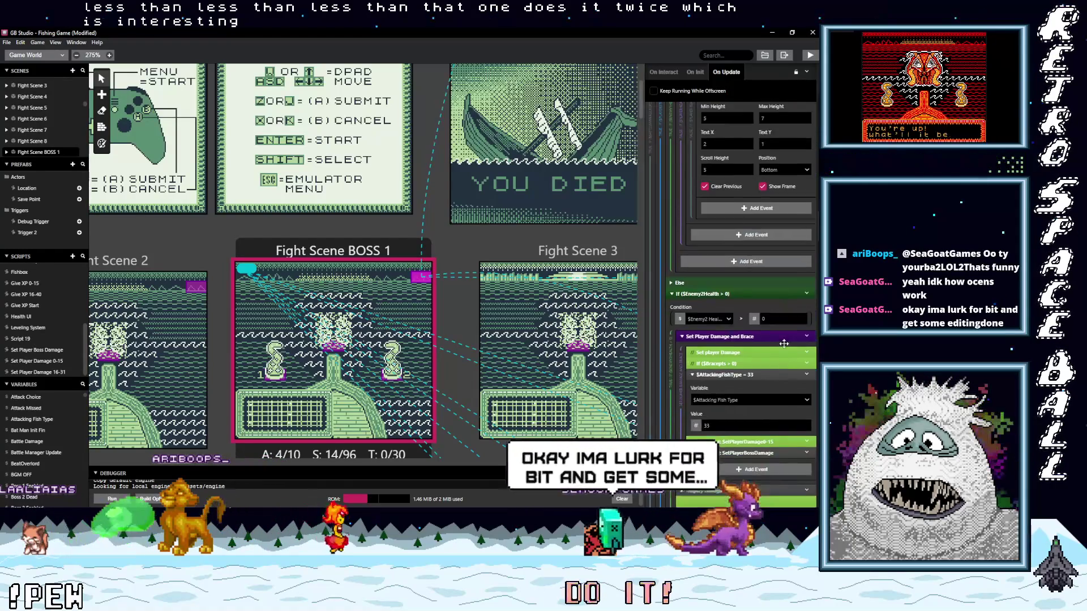
scroll(783, 343, down, 5)
scroll(784, 343, down, 4)
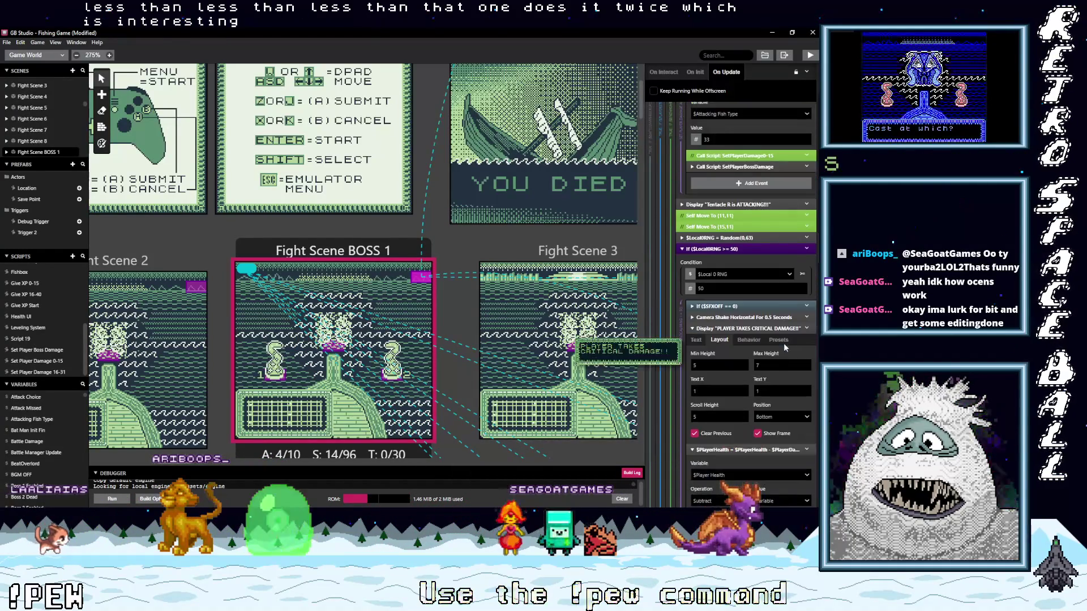
scroll(784, 343, down, 6)
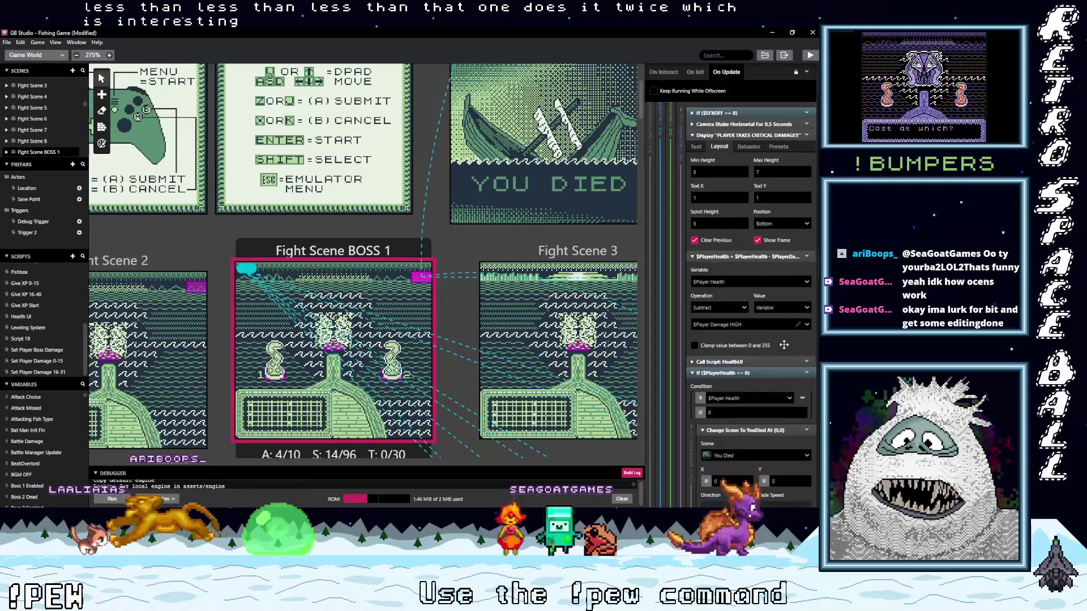
scroll(783, 344, down, 10)
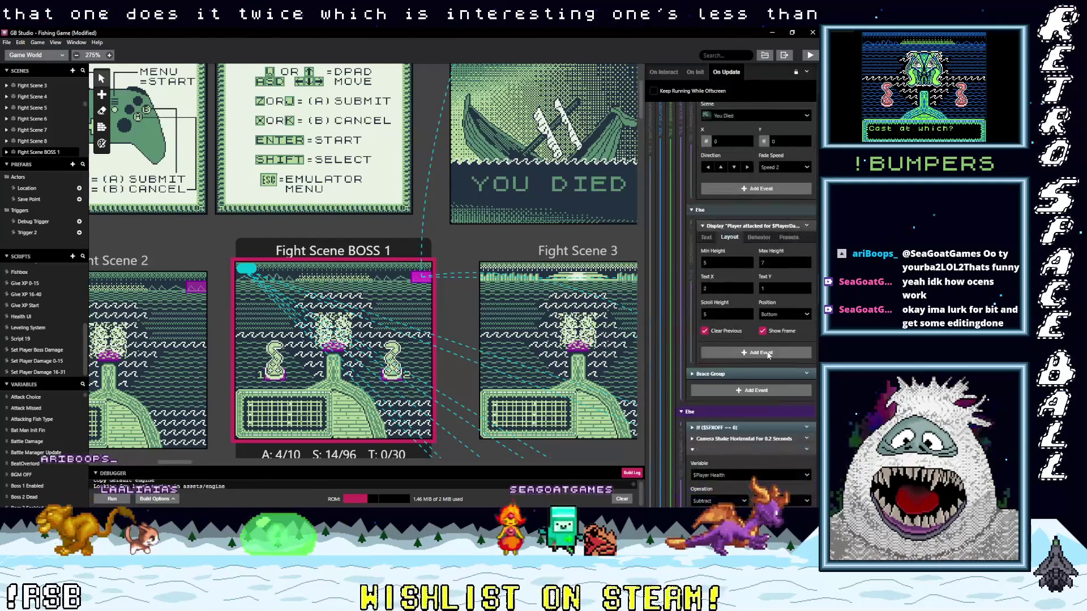
scroll(768, 355, down, 5)
scroll(765, 357, down, 7)
scroll(755, 362, down, 7)
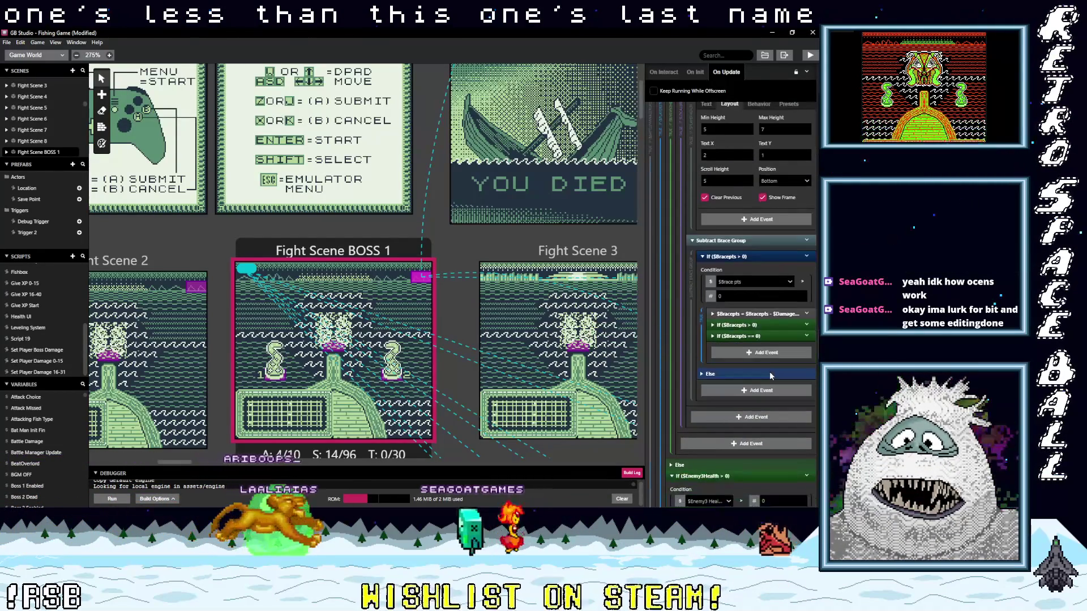
scroll(769, 376, down, 3)
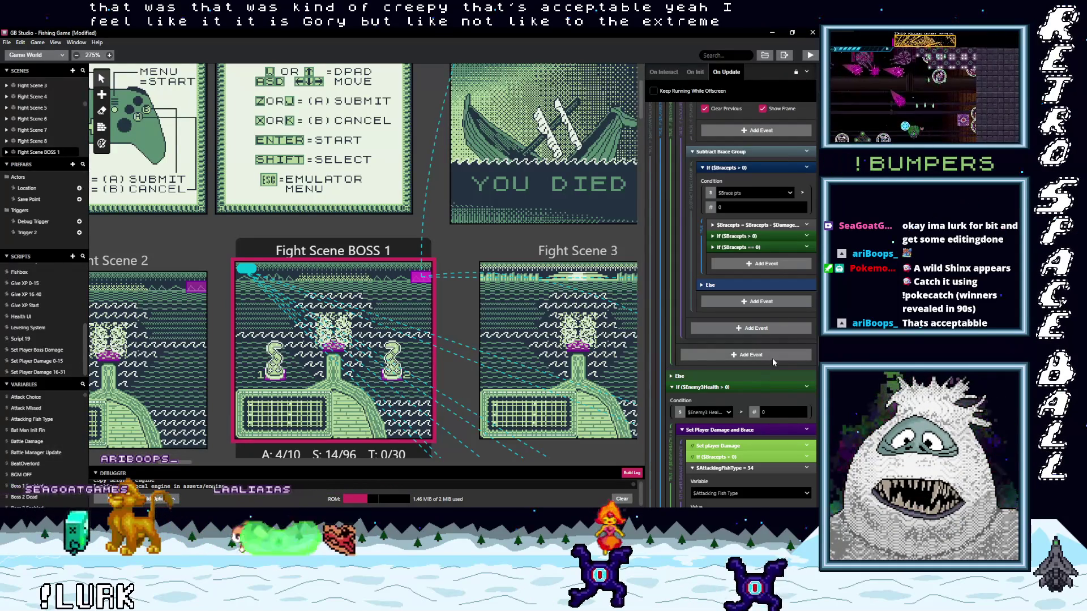
scroll(773, 362, down, 5)
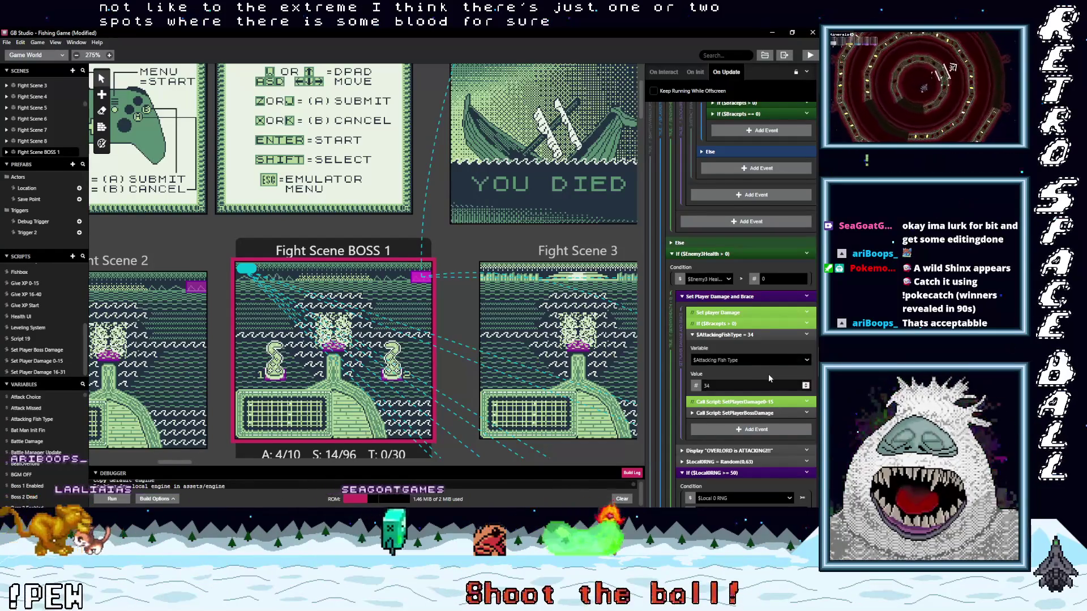
scroll(768, 378, down, 5)
scroll(769, 376, down, 5)
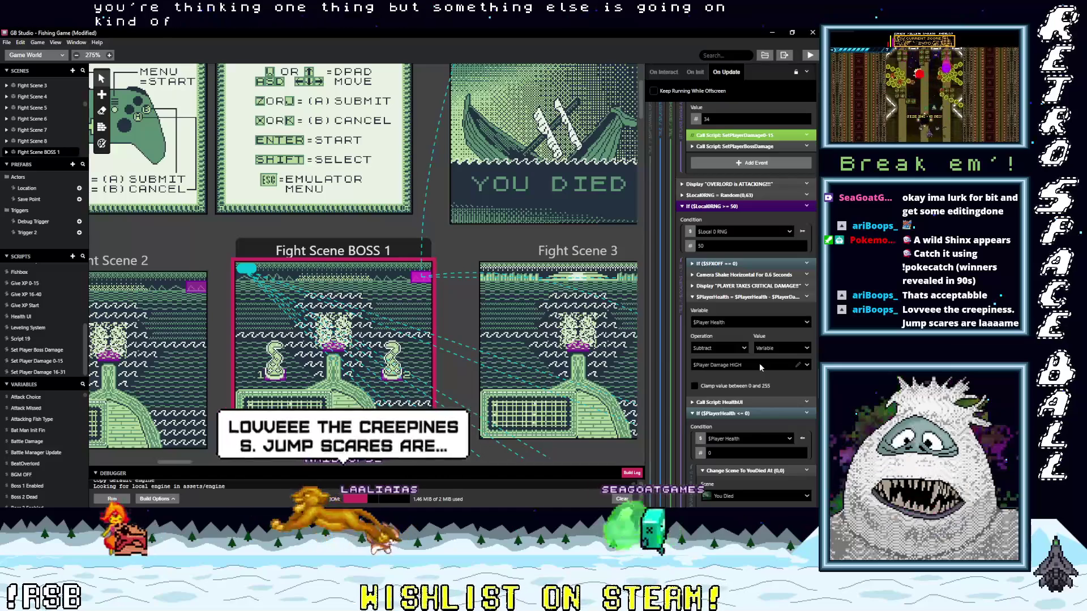
scroll(765, 388, down, 1)
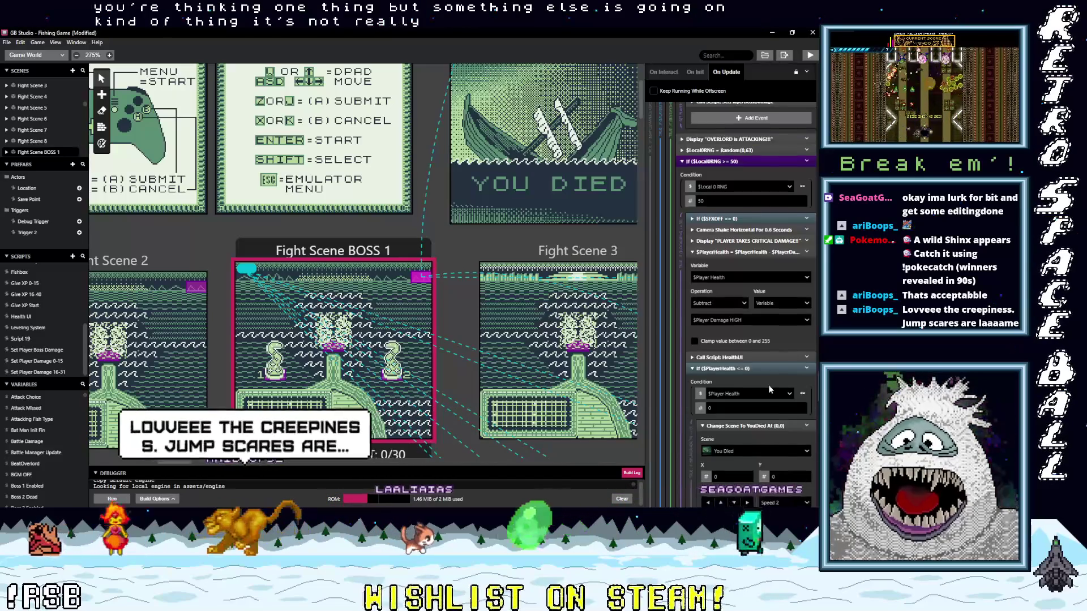
scroll(770, 389, down, 2)
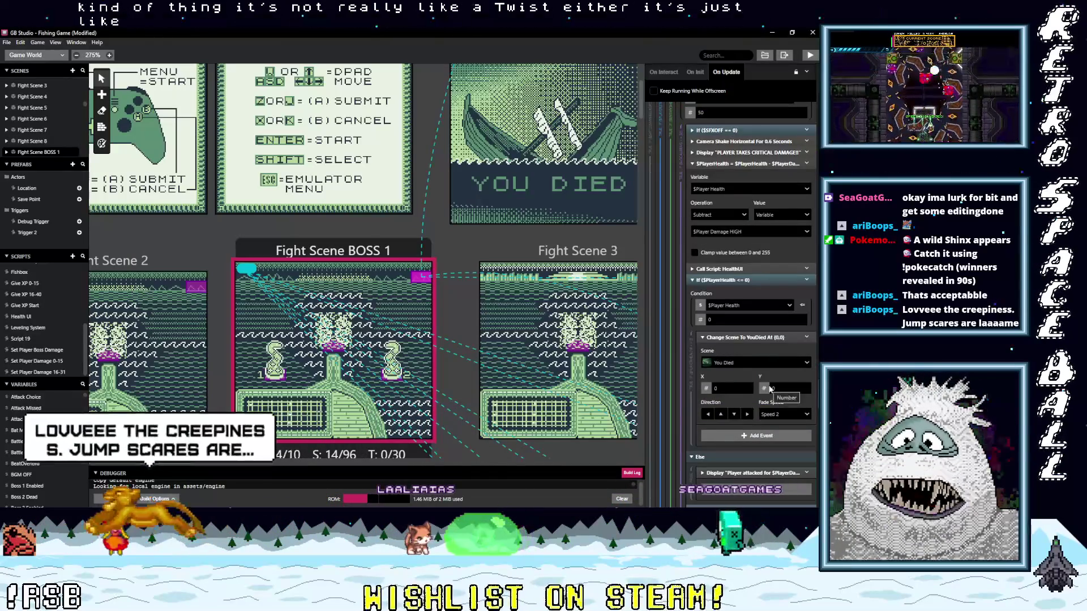
scroll(770, 390, down, 1)
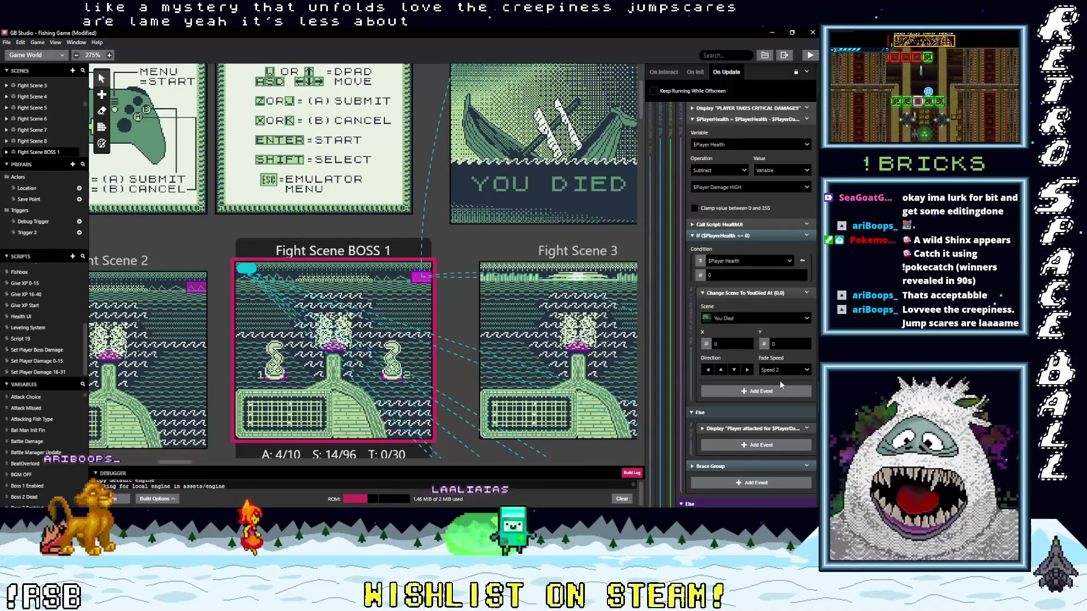
scroll(781, 382, down, 3)
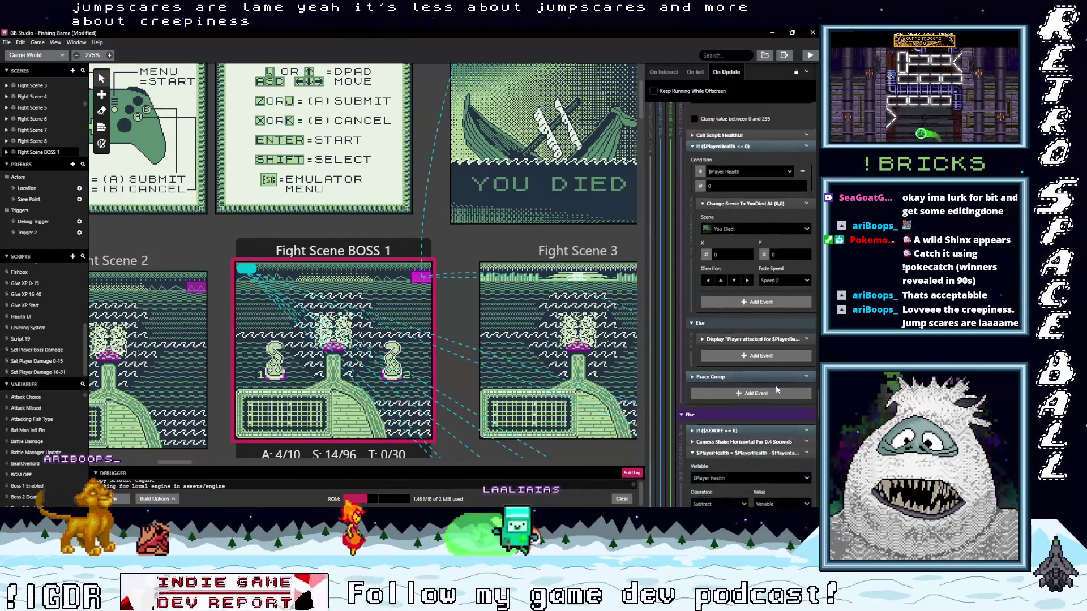
scroll(777, 389, down, 3)
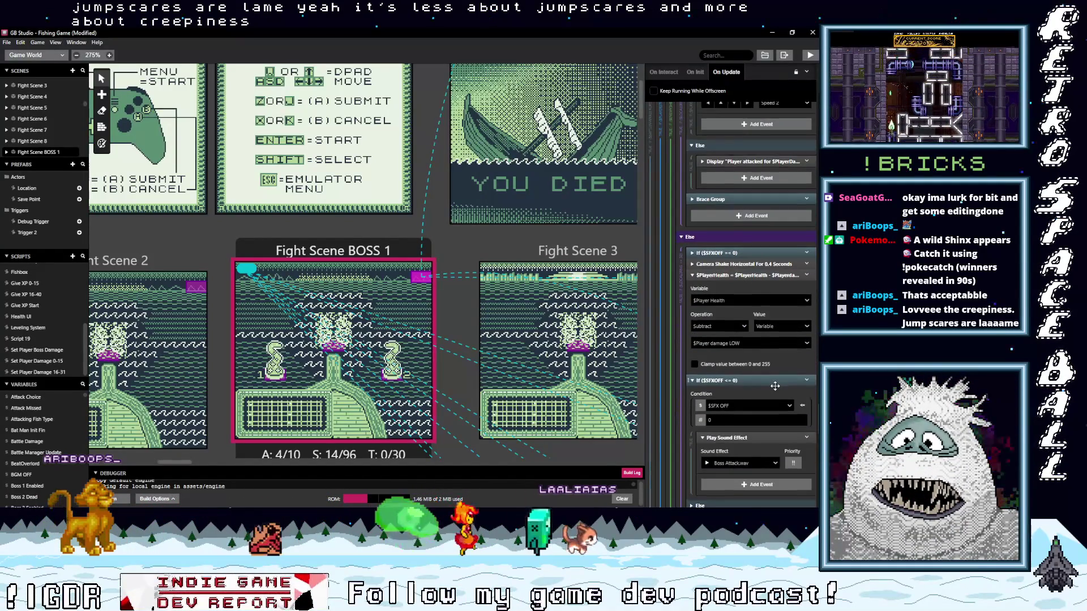
scroll(776, 389, down, 1)
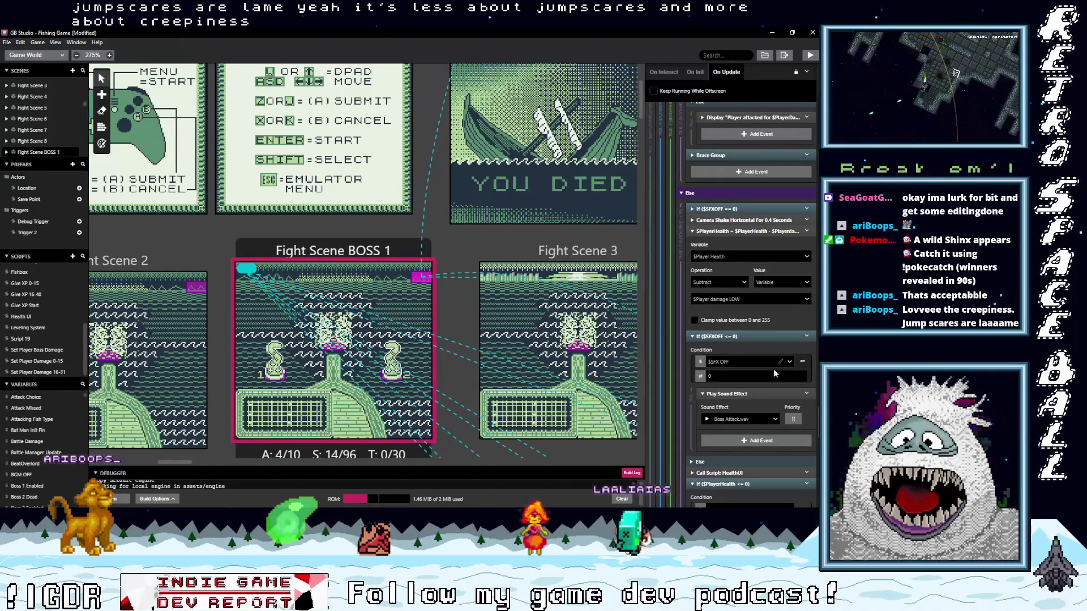
scroll(776, 374, down, 3)
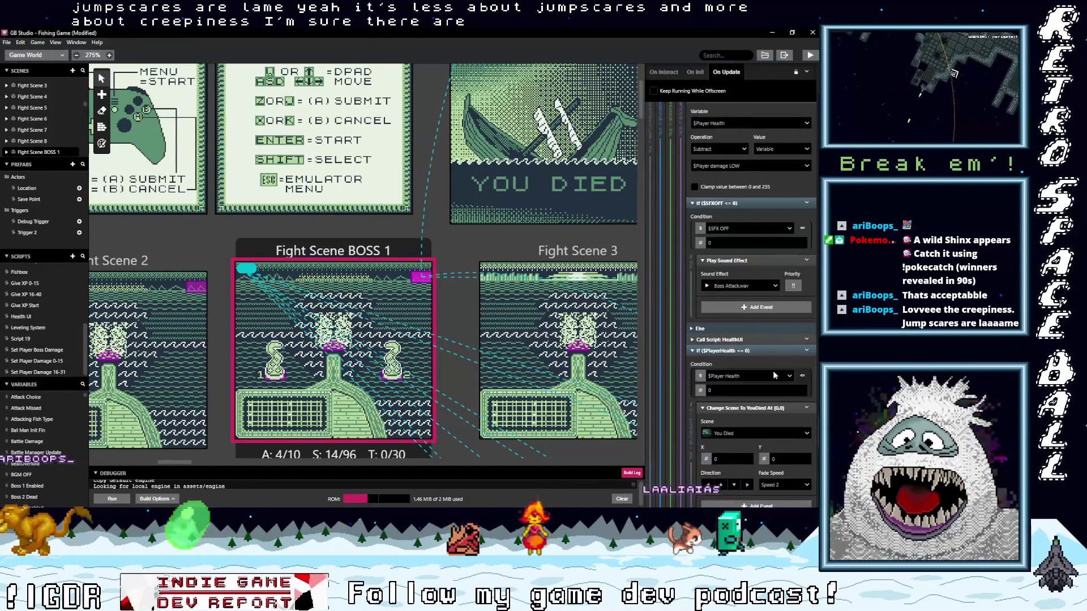
scroll(774, 375, down, 4)
scroll(774, 374, down, 7)
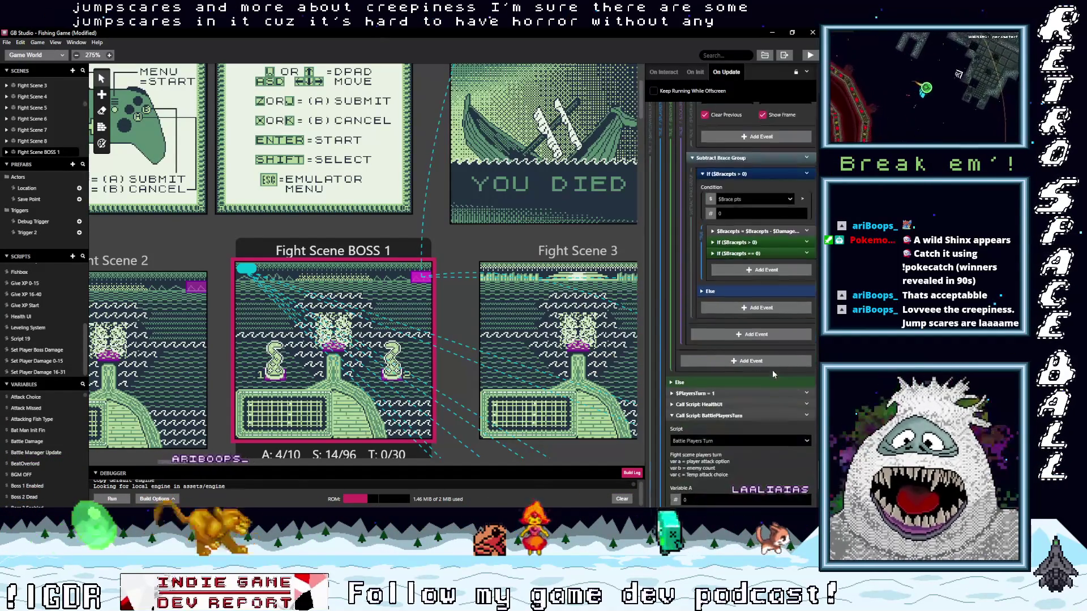
scroll(774, 373, down, 4)
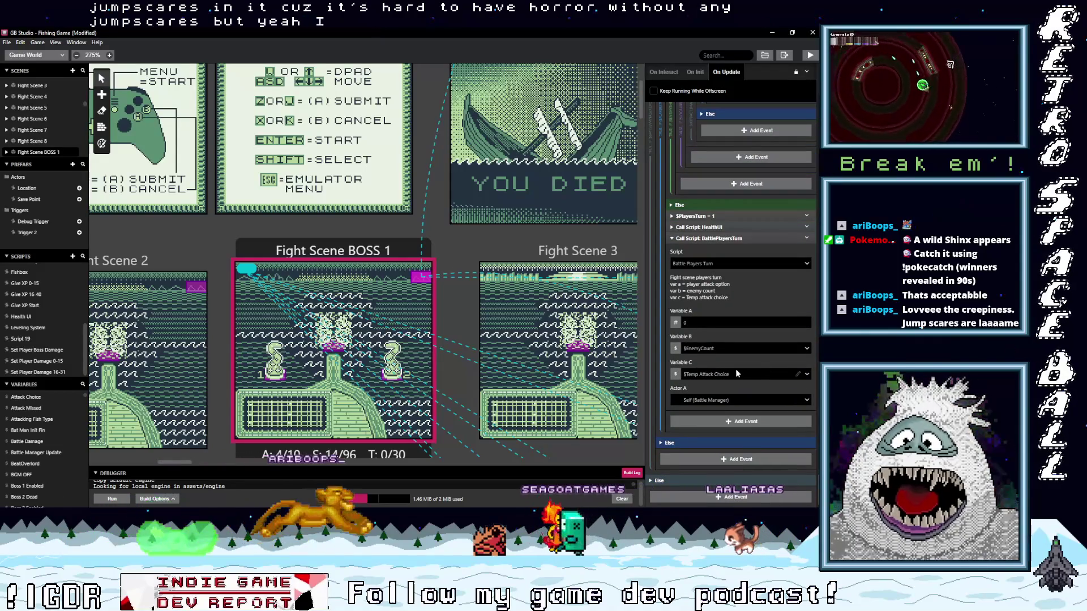
drag(174, 462, 196, 462)
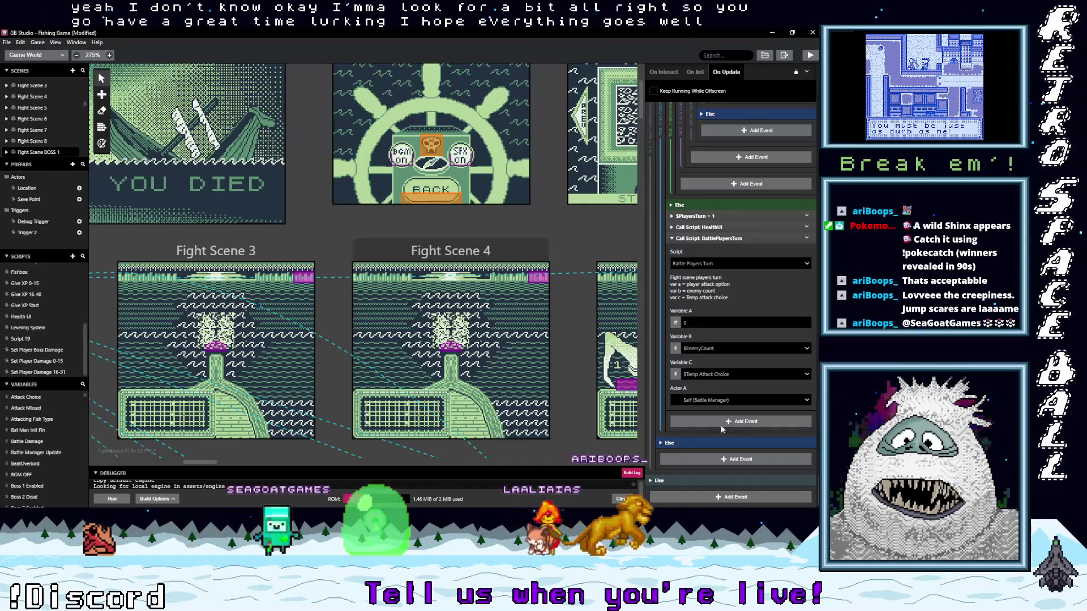
mouse_move(200, 460)
mouse_down()
mouse_move(232, 462)
mouse_move(214, 462)
mouse_up()
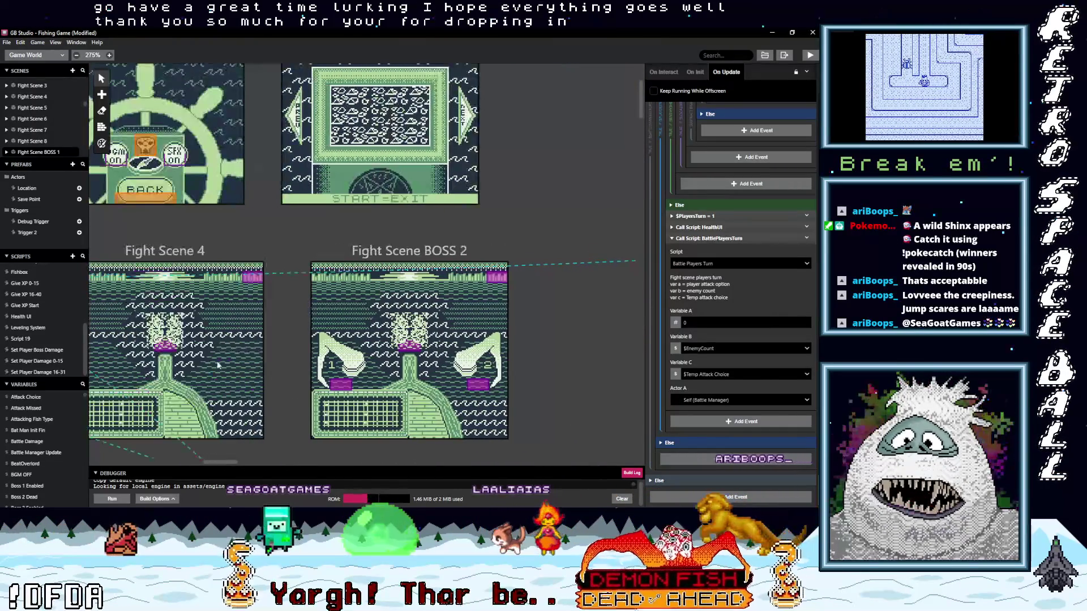
click(262, 285)
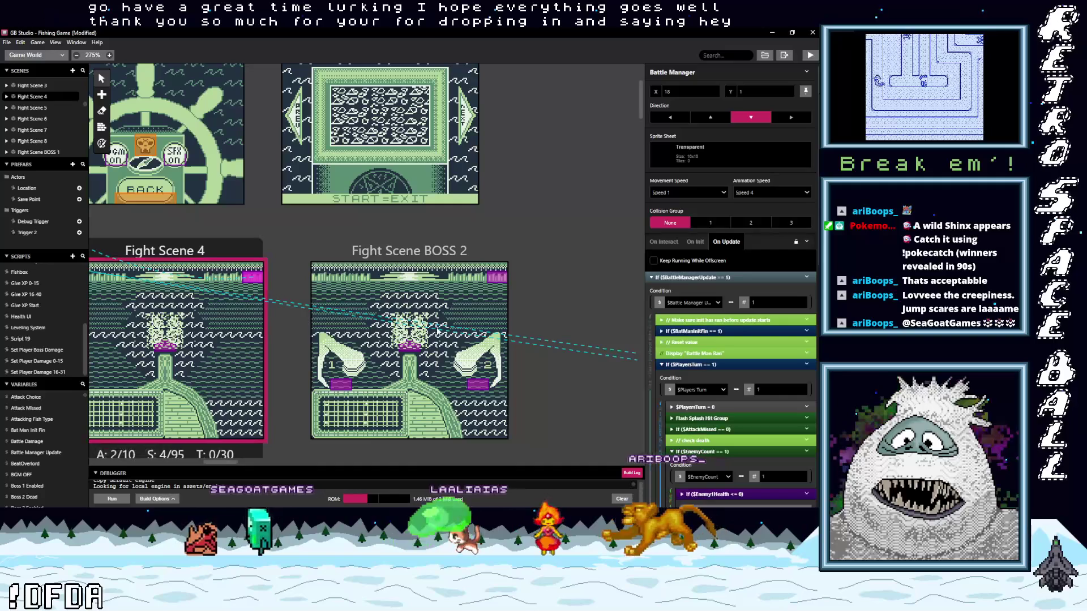
scroll(686, 423, down, 5)
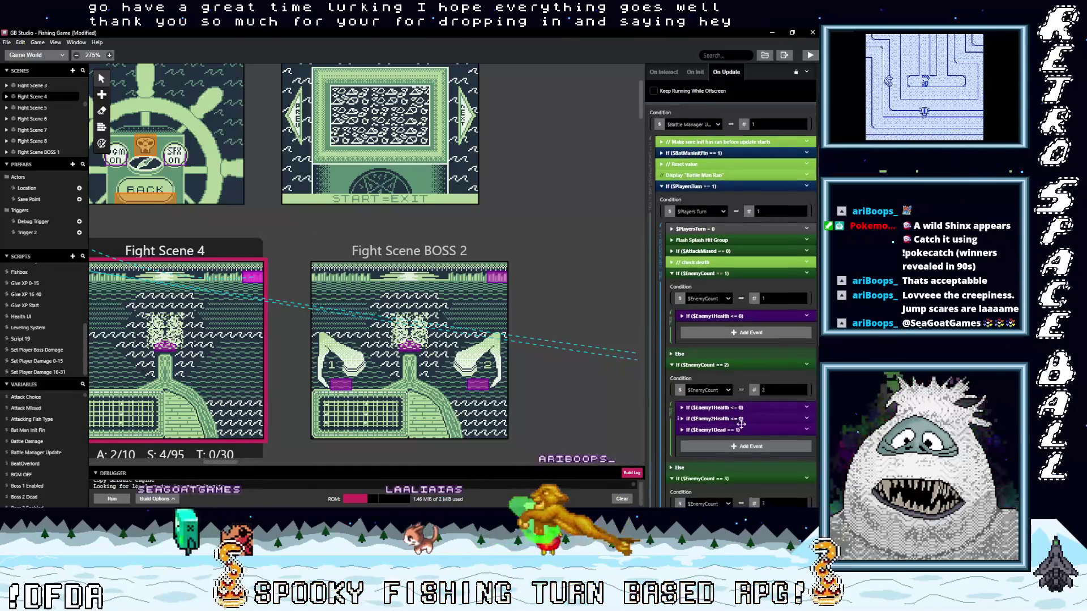
scroll(746, 425, down, 2)
scroll(746, 425, up, 5)
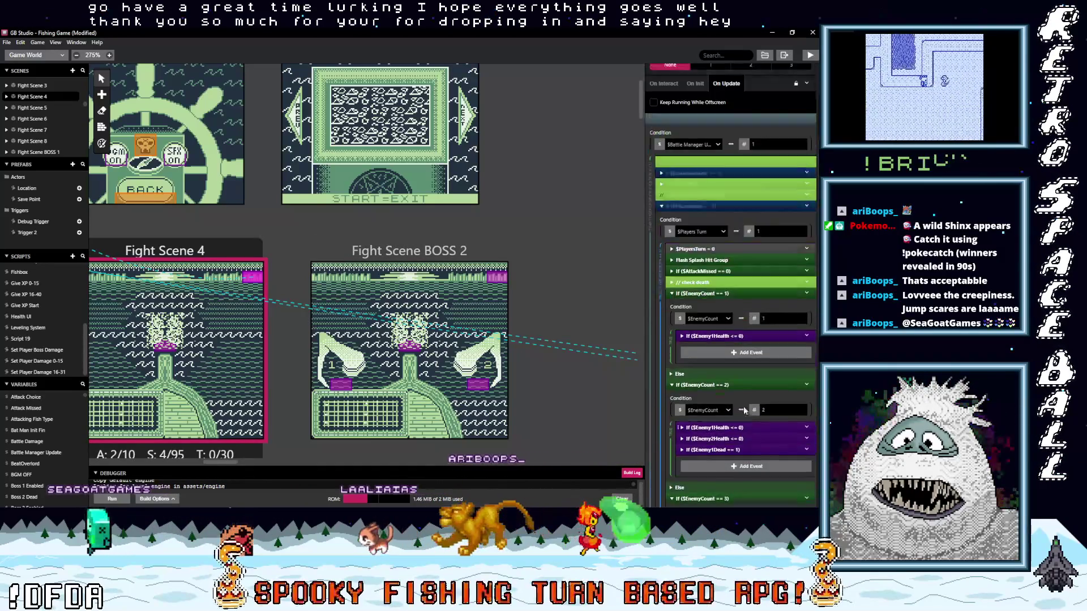
click(712, 231)
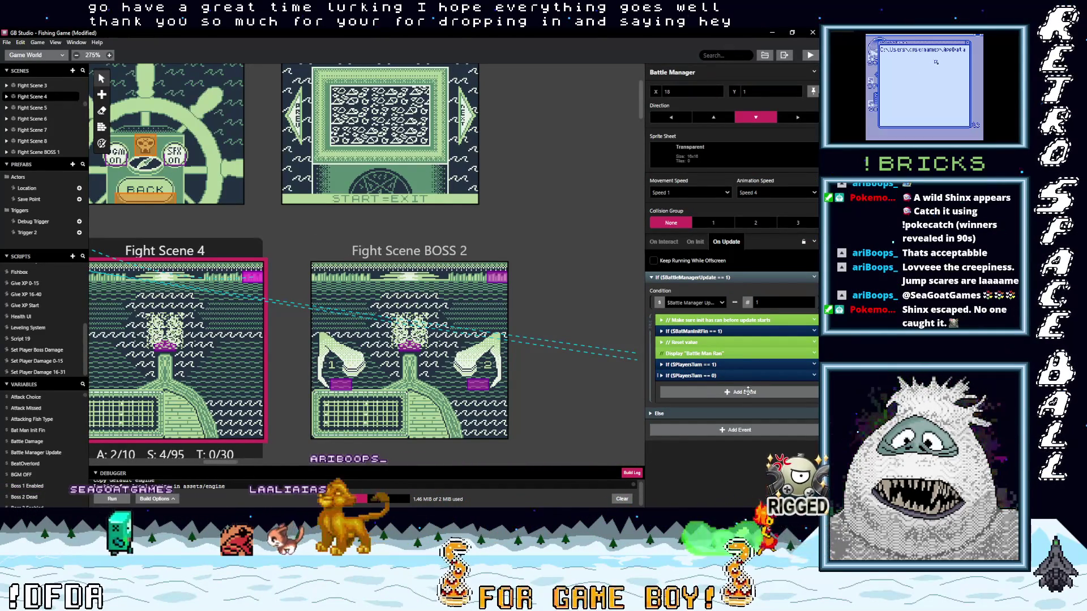
click(736, 375)
scroll(753, 397, down, 5)
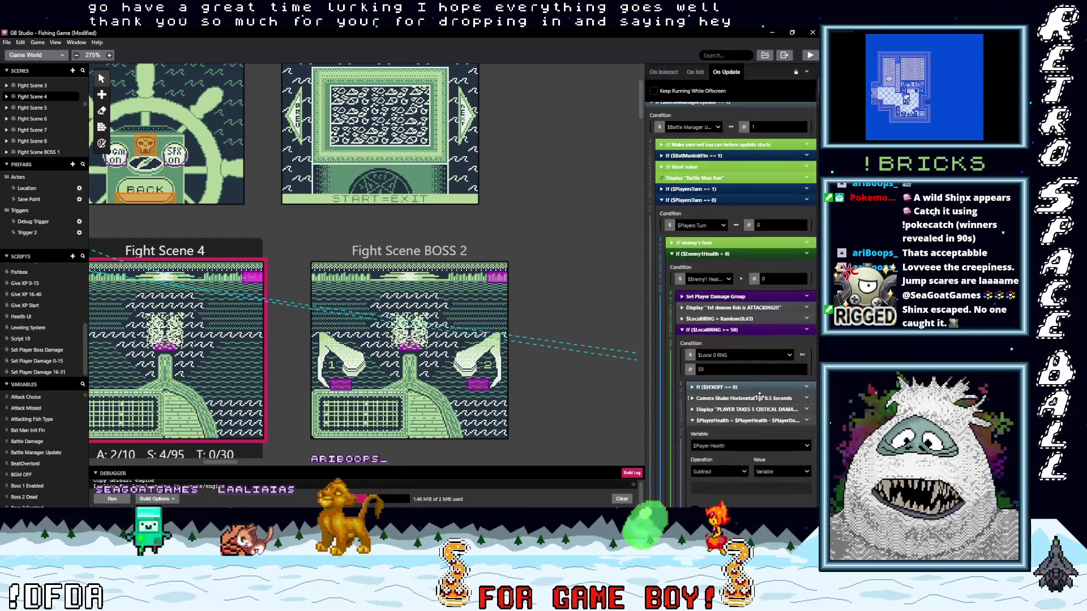
scroll(759, 396, down, 5)
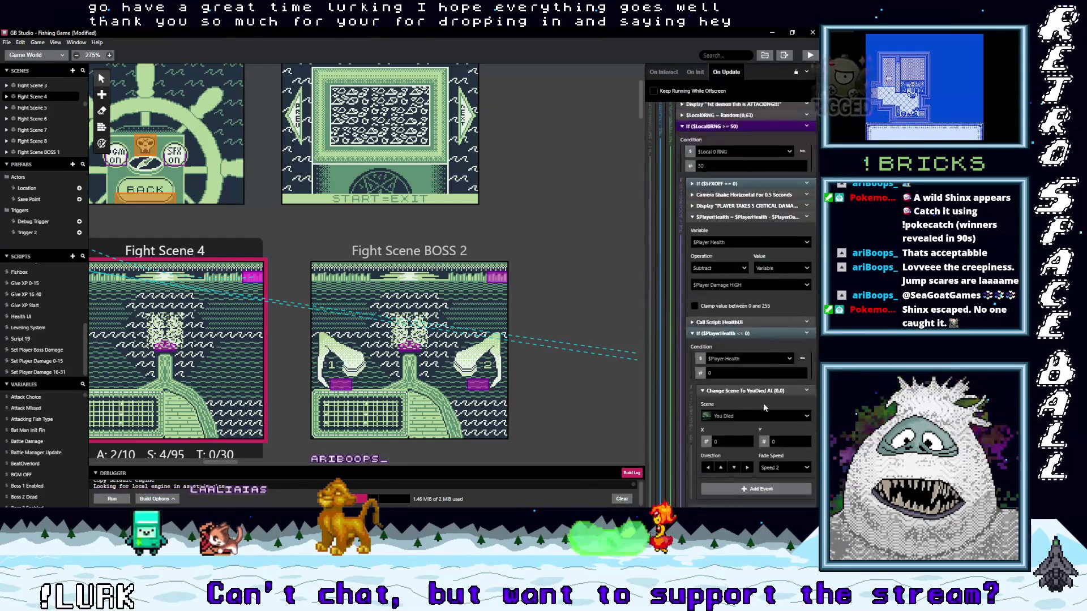
scroll(753, 340, down, 5)
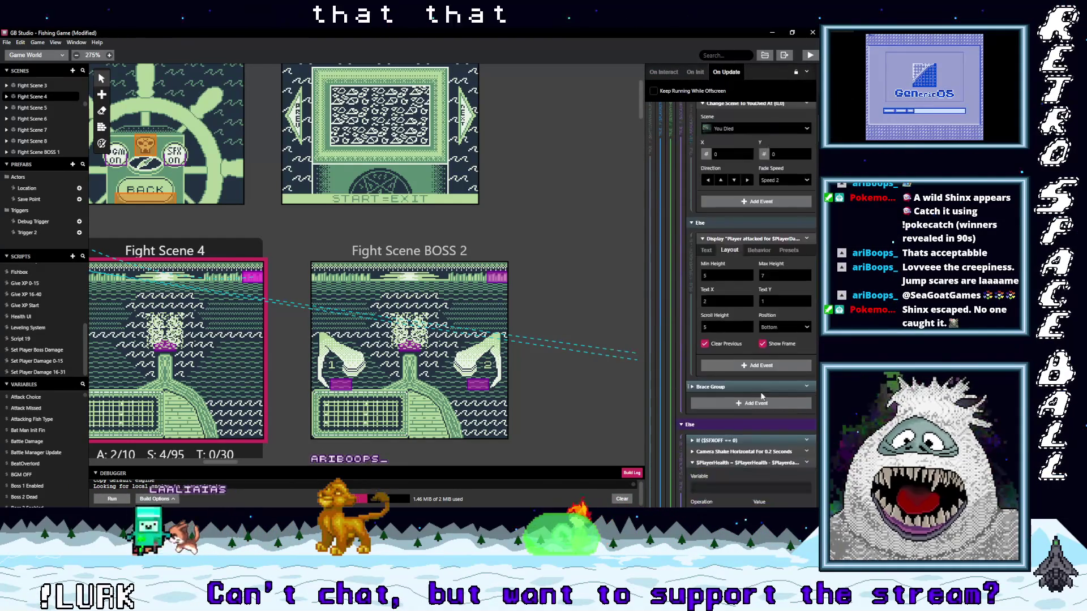
scroll(759, 392, down, 3)
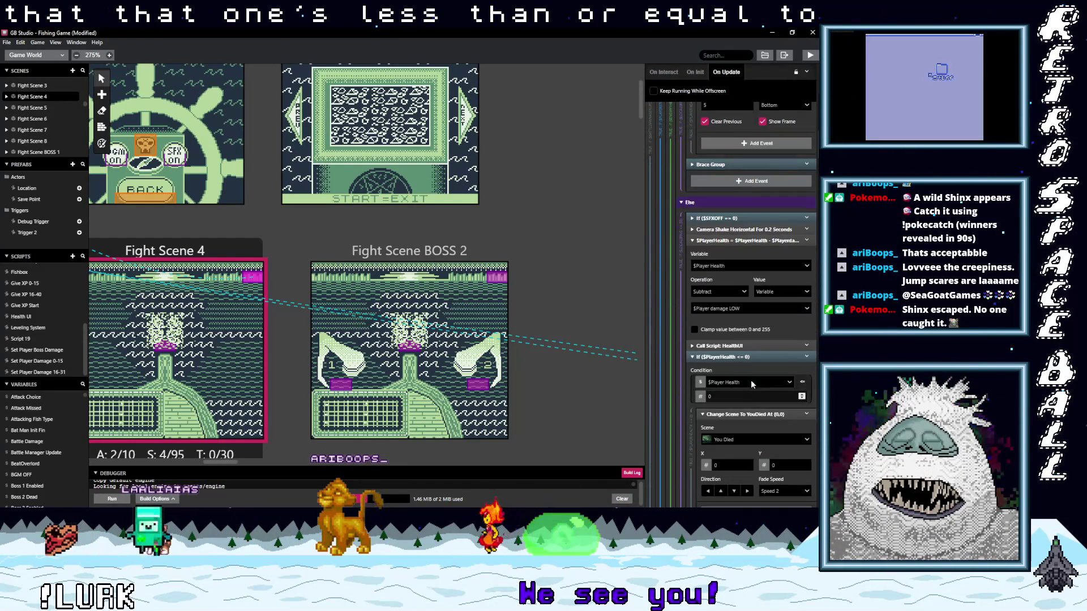
scroll(760, 395, down, 5)
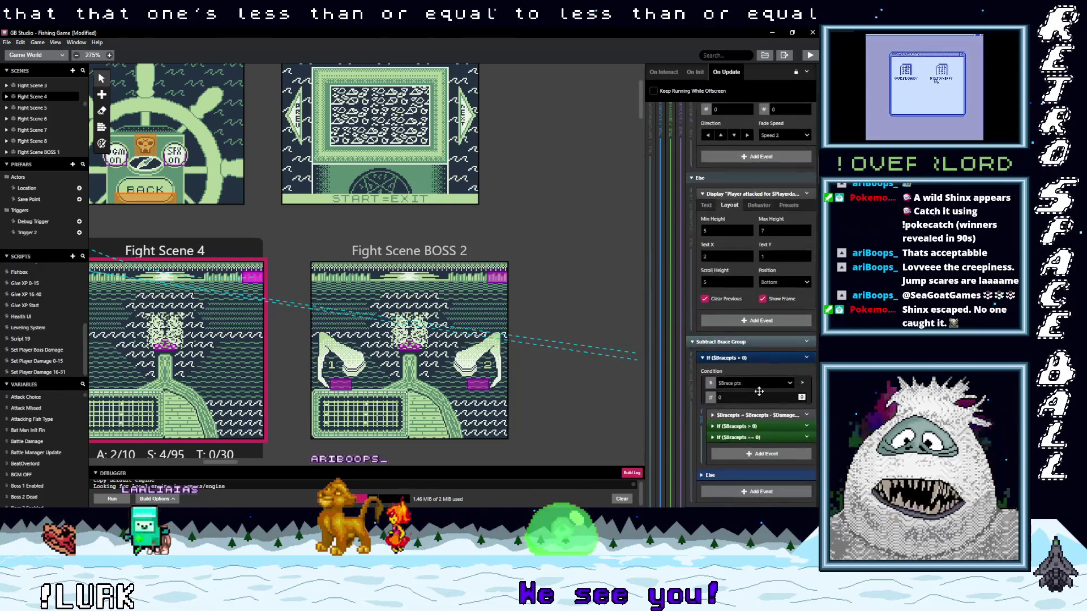
scroll(759, 391, down, 10)
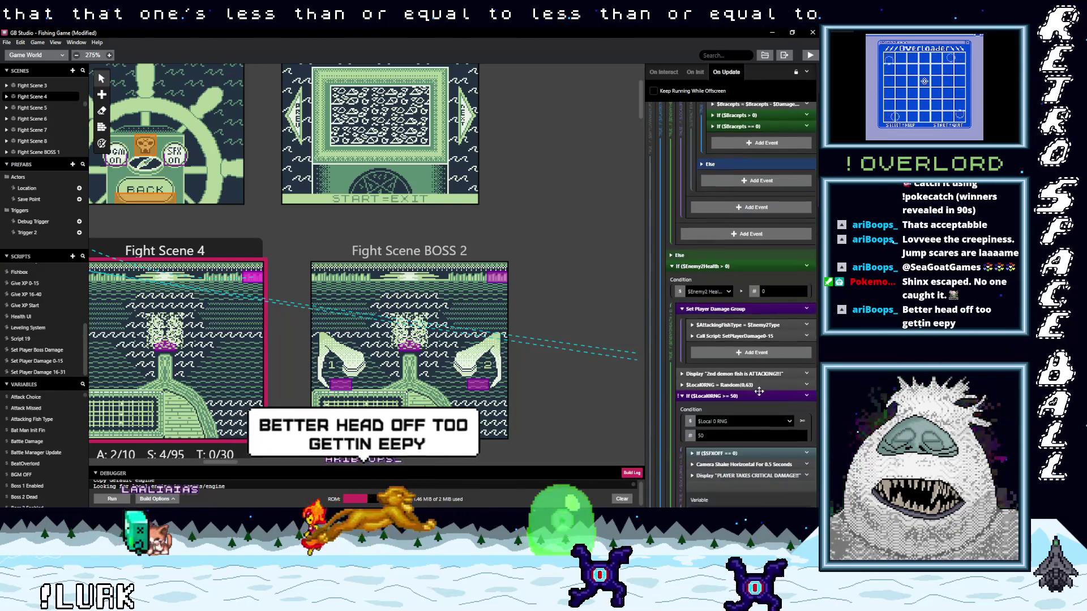
scroll(760, 392, down, 5)
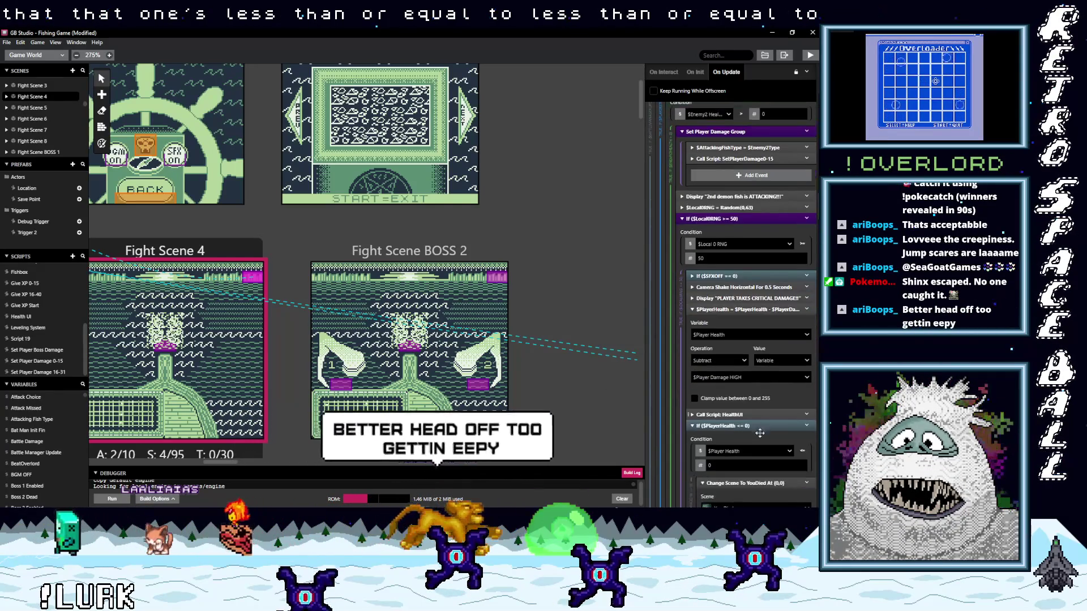
scroll(766, 433, down, 10)
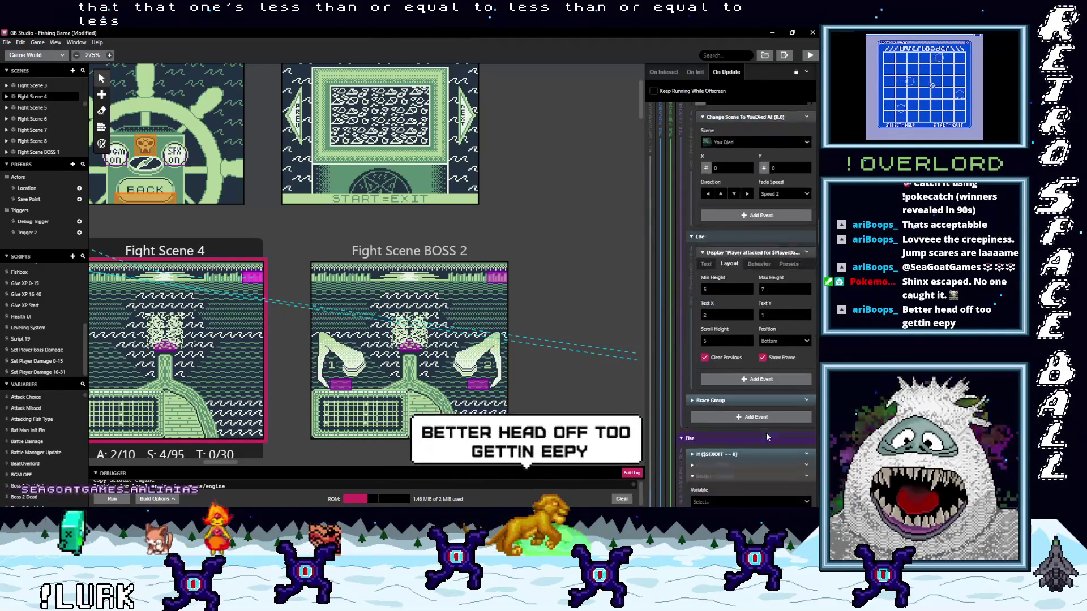
scroll(766, 433, down, 8)
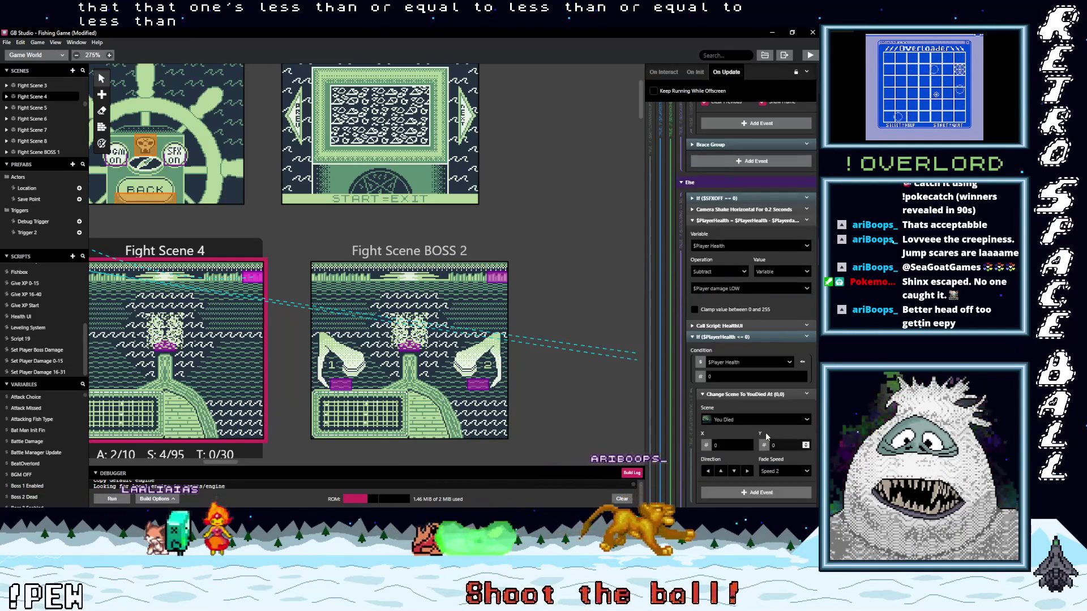
scroll(768, 414, down, 12)
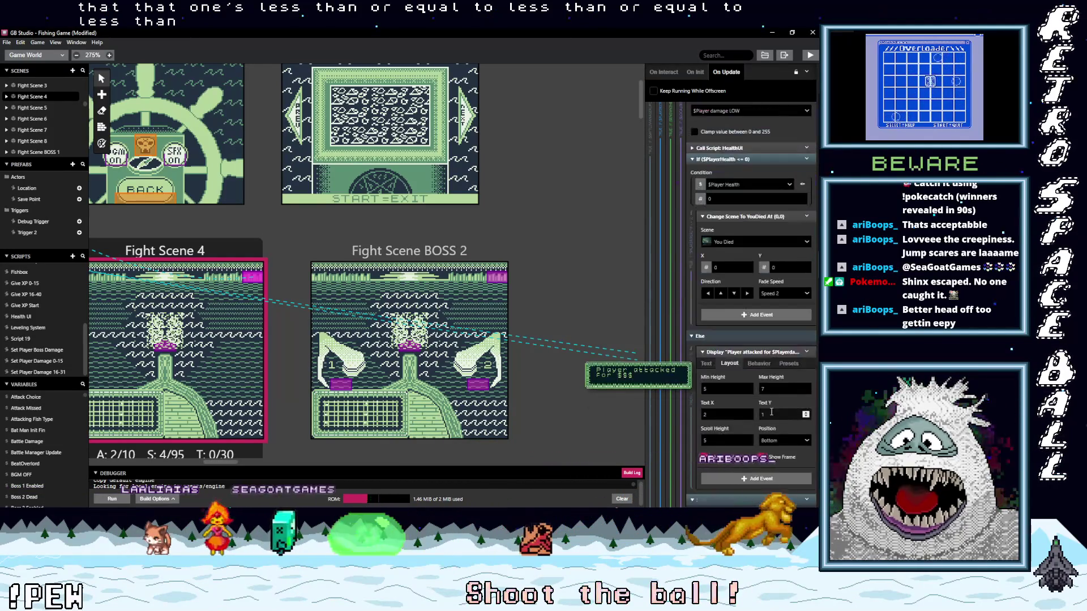
scroll(772, 418, down, 5)
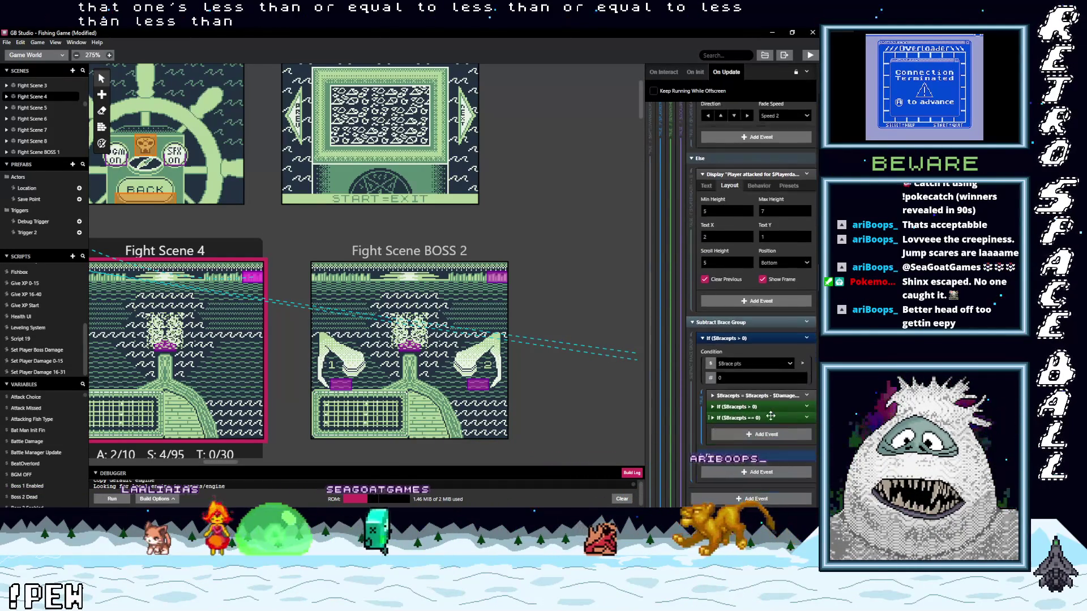
scroll(770, 418, down, 5)
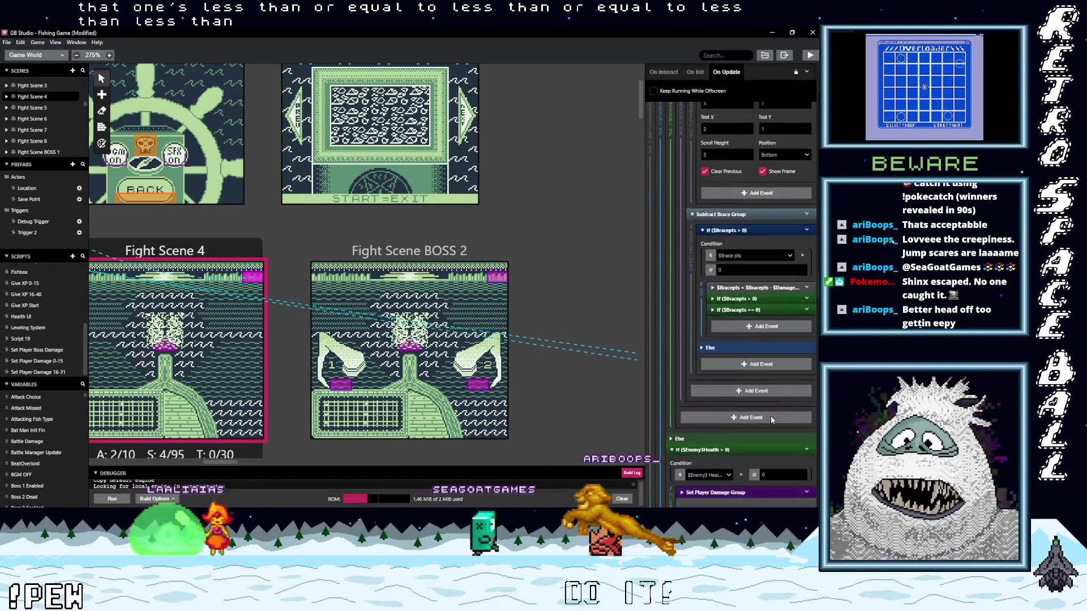
scroll(771, 418, down, 5)
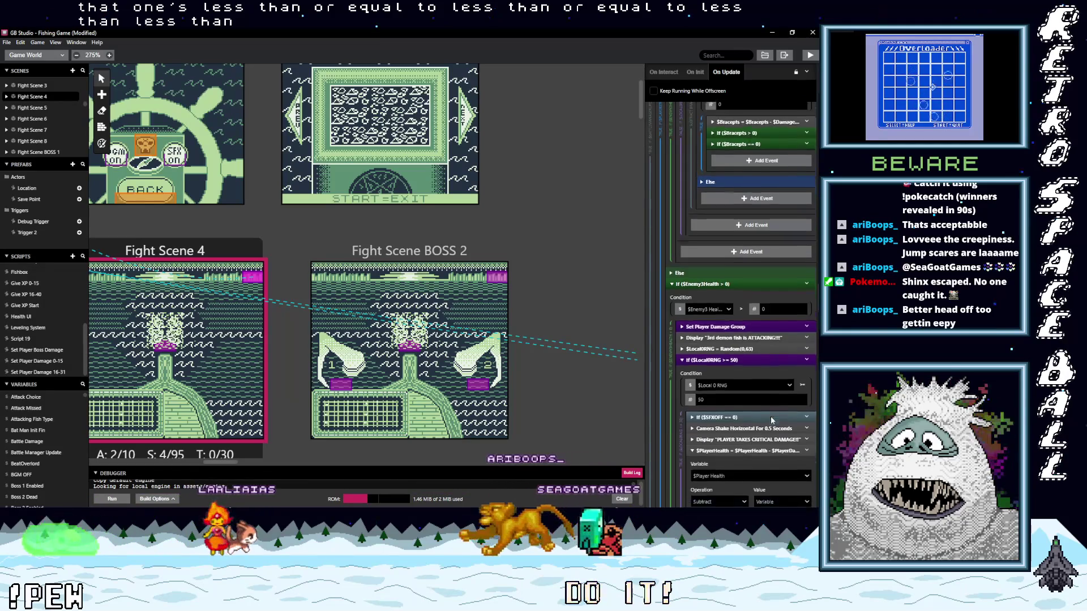
scroll(771, 419, down, 3)
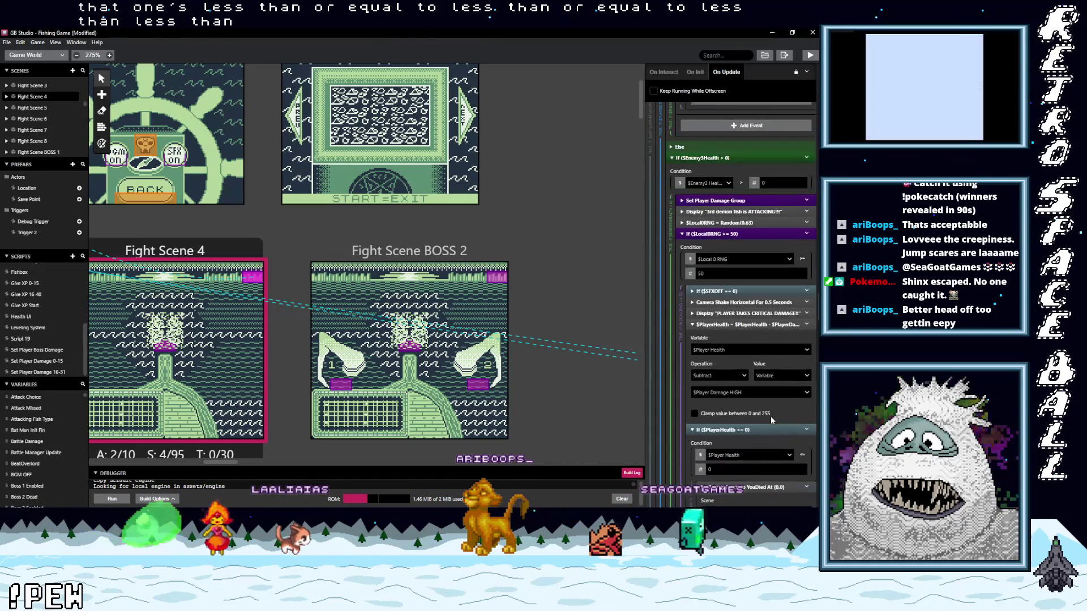
scroll(758, 408, down, 3)
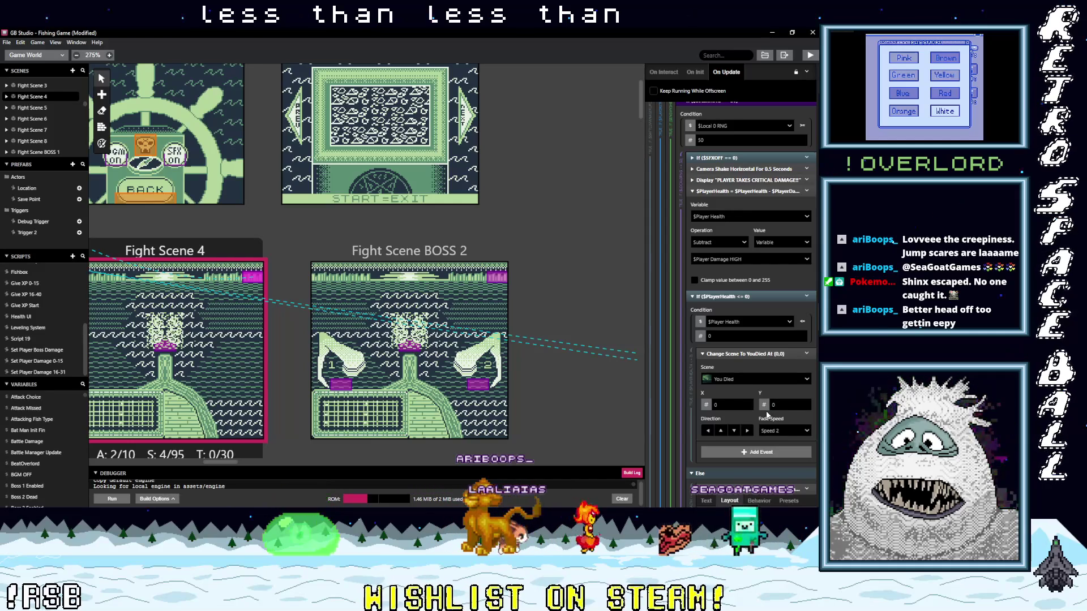
scroll(767, 415, down, 5)
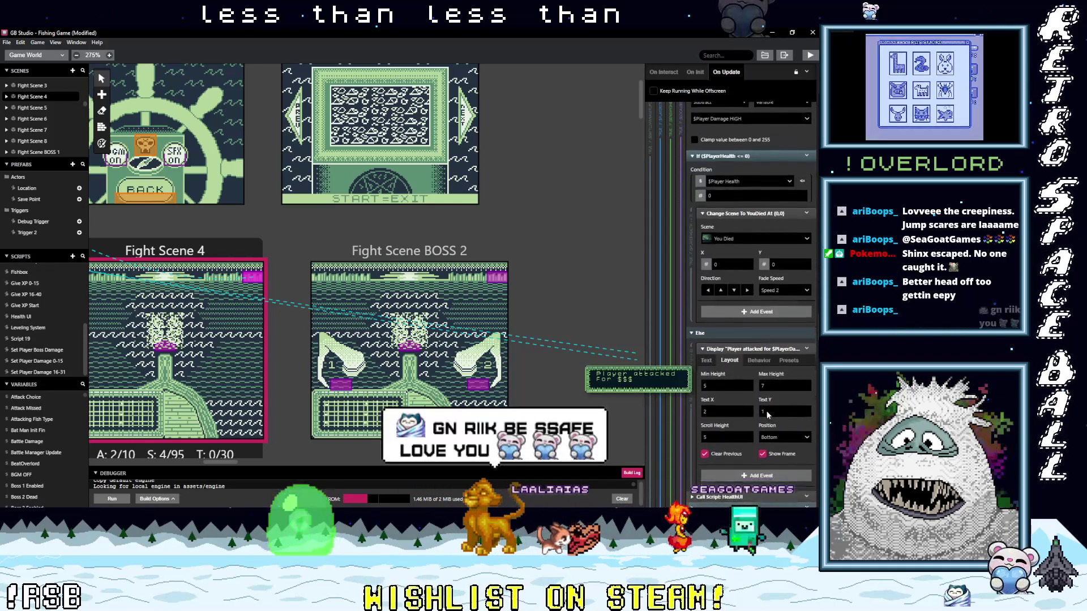
scroll(768, 415, down, 7)
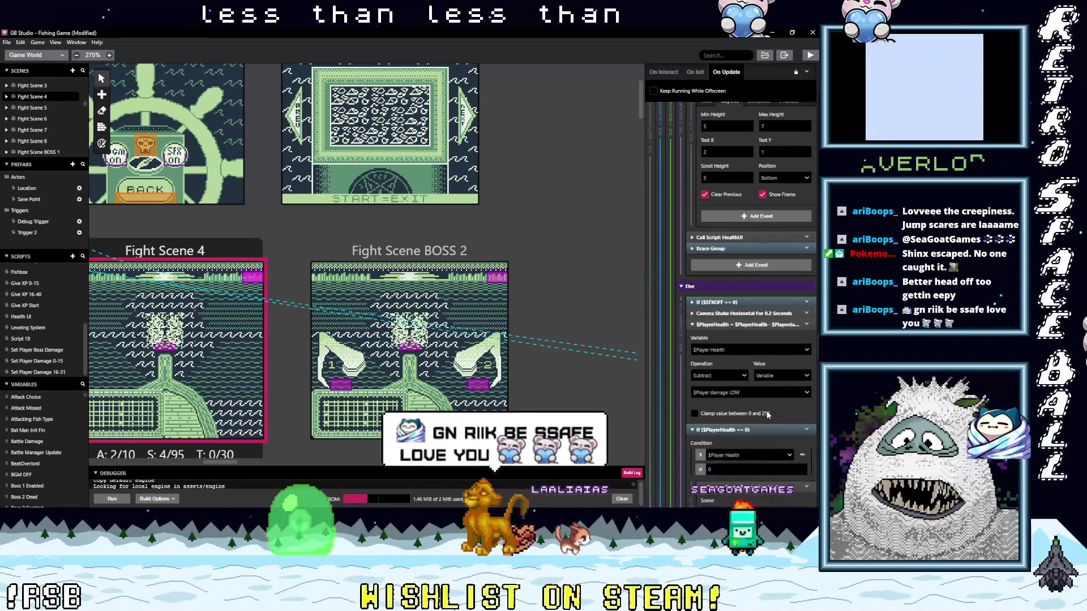
scroll(766, 411, down, 6)
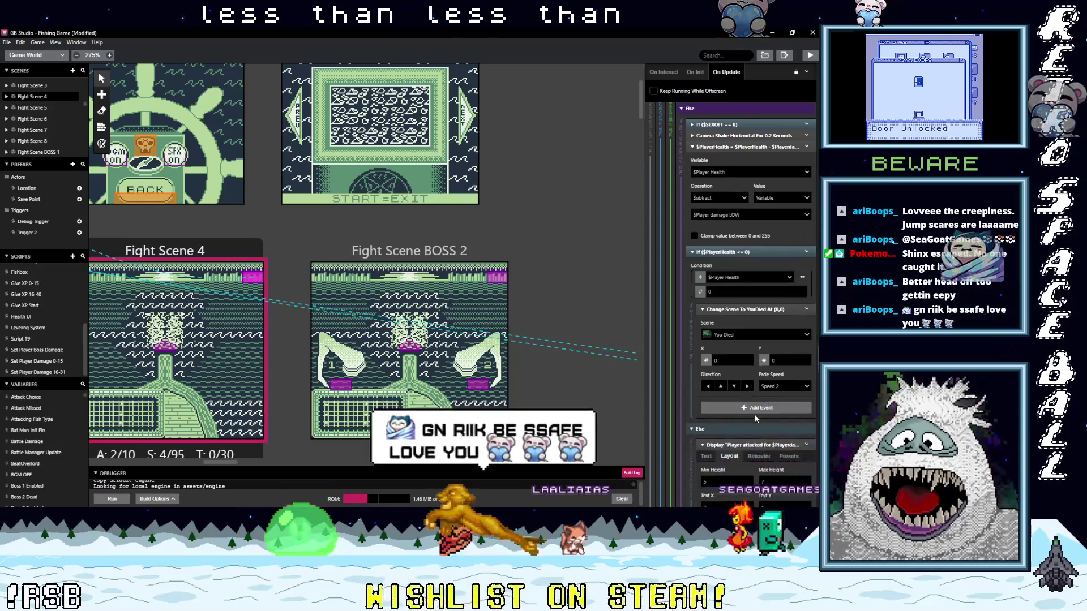
scroll(755, 418, down, 5)
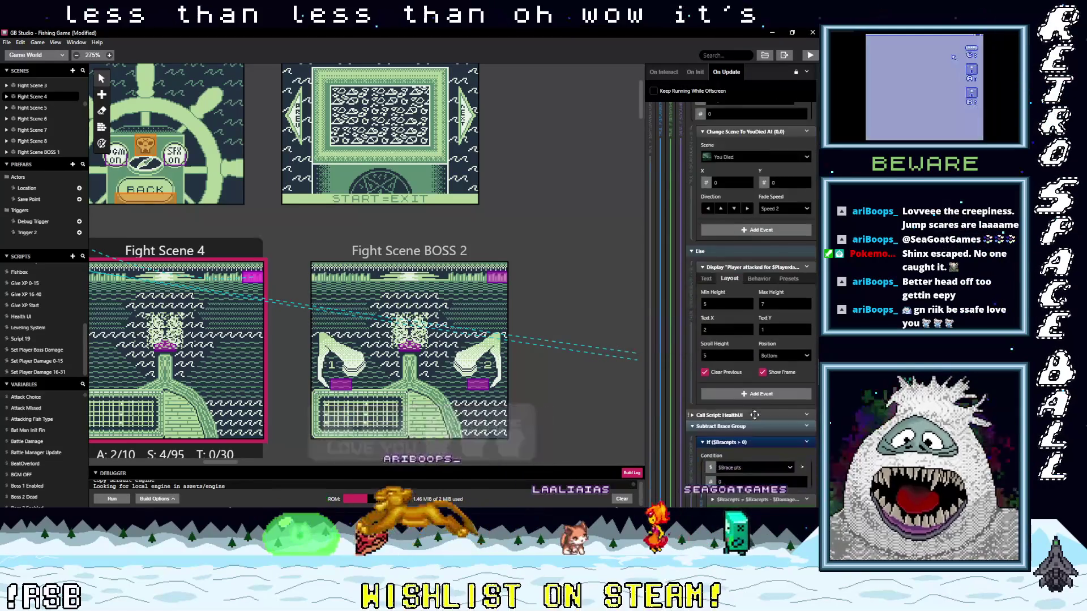
scroll(756, 418, down, 5)
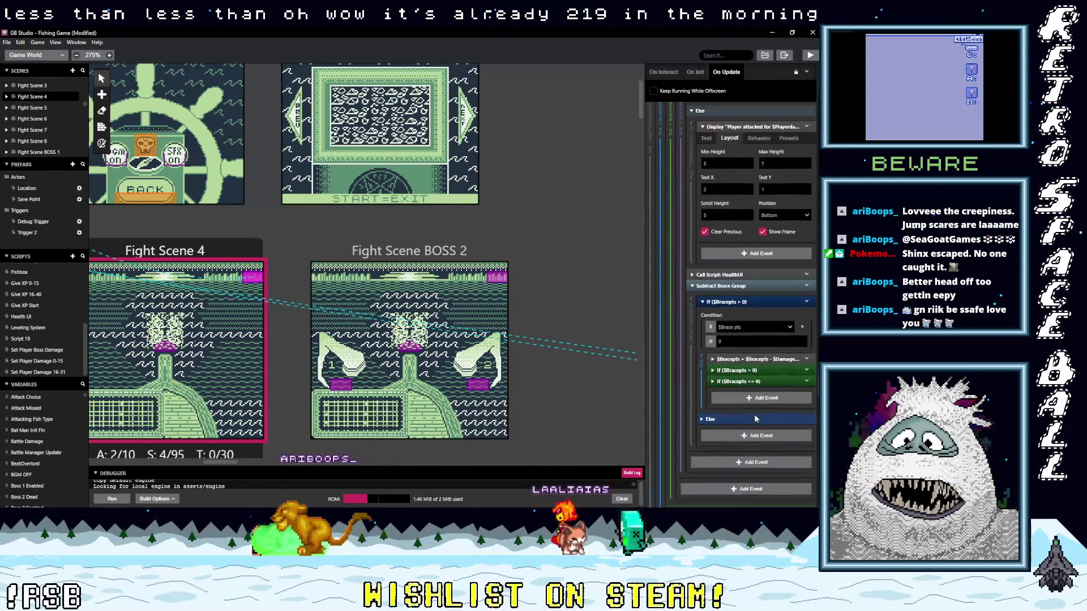
scroll(756, 418, down, 6)
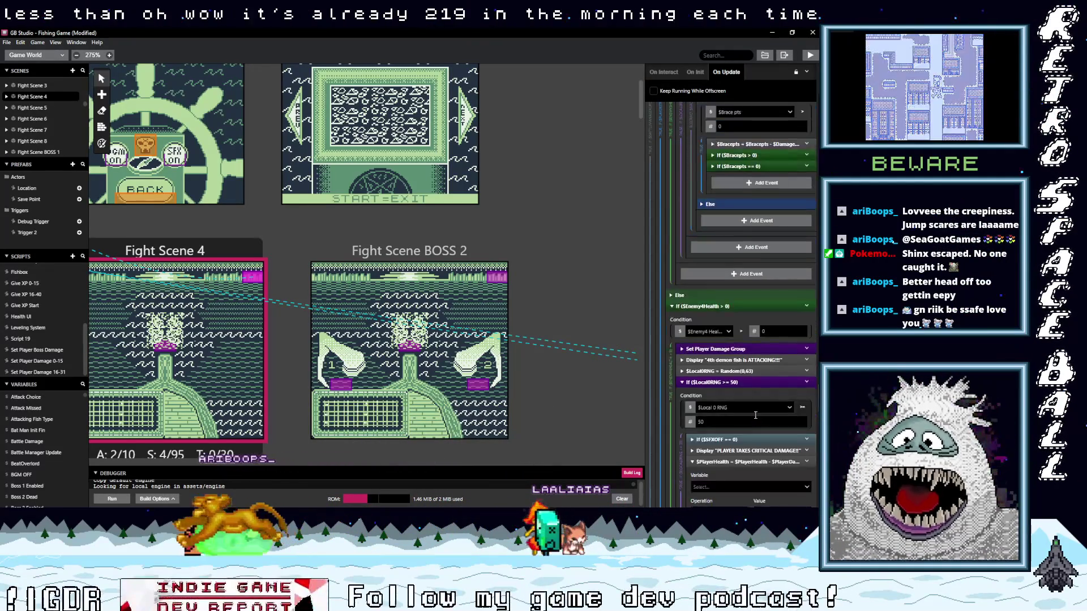
scroll(756, 415, down, 3)
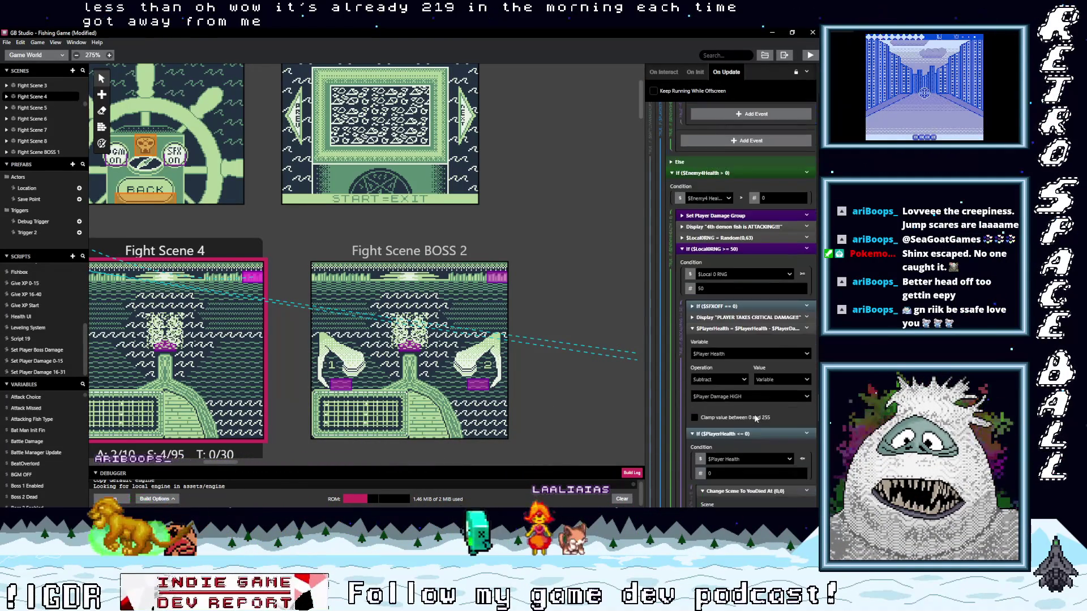
scroll(756, 418, down, 7)
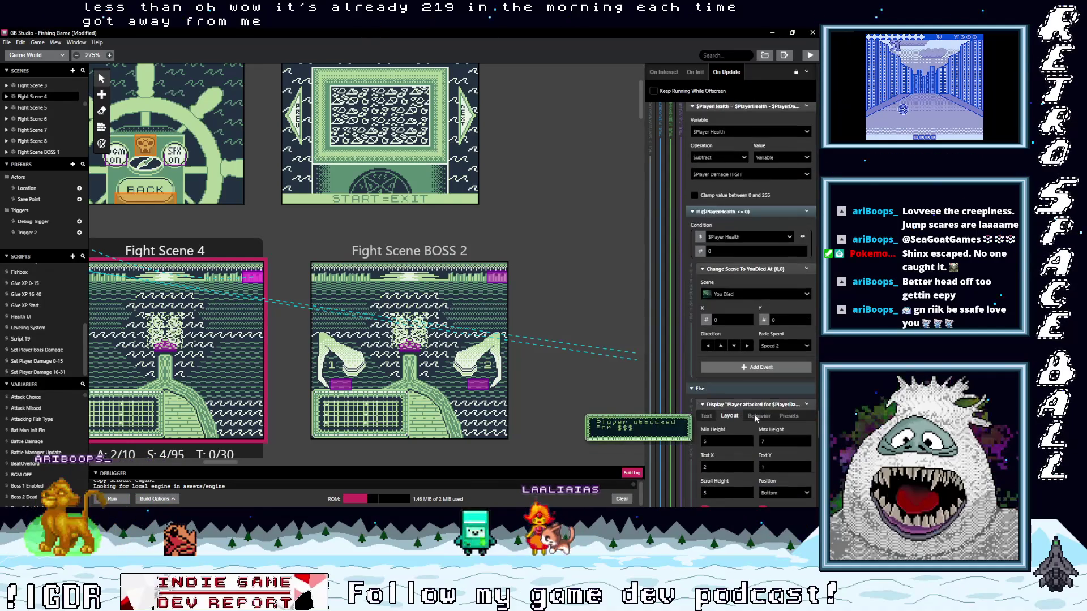
scroll(756, 419, down, 7)
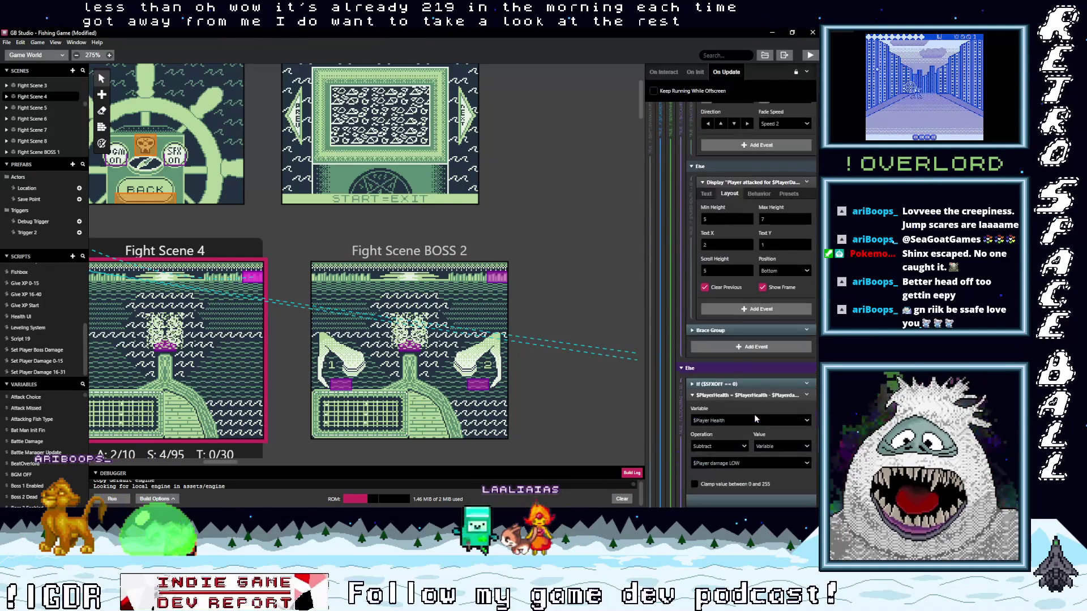
scroll(755, 415, down, 3)
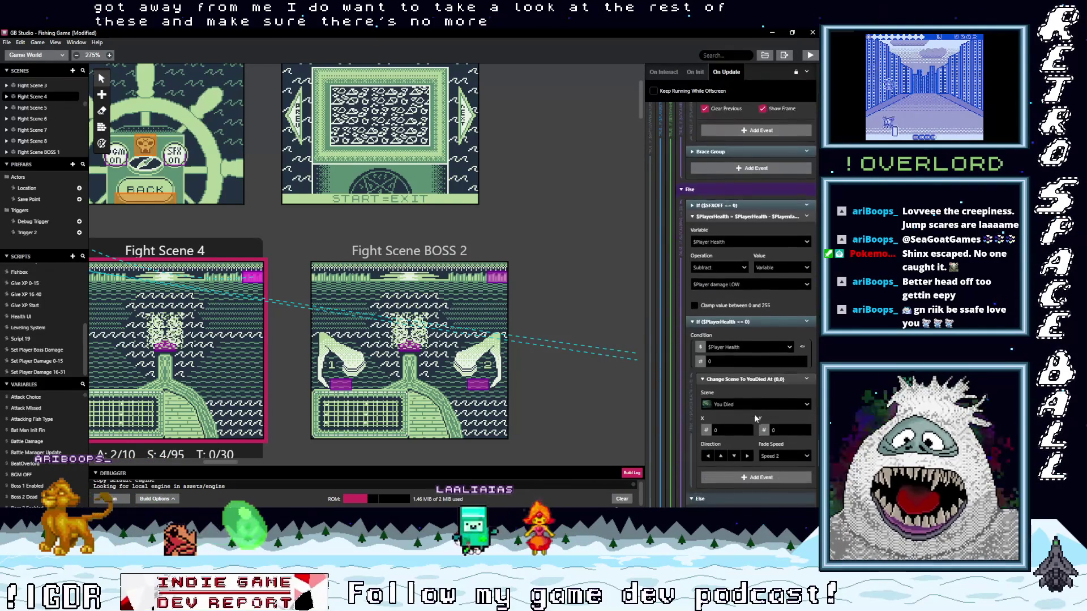
scroll(756, 418, down, 8)
scroll(754, 415, down, 7)
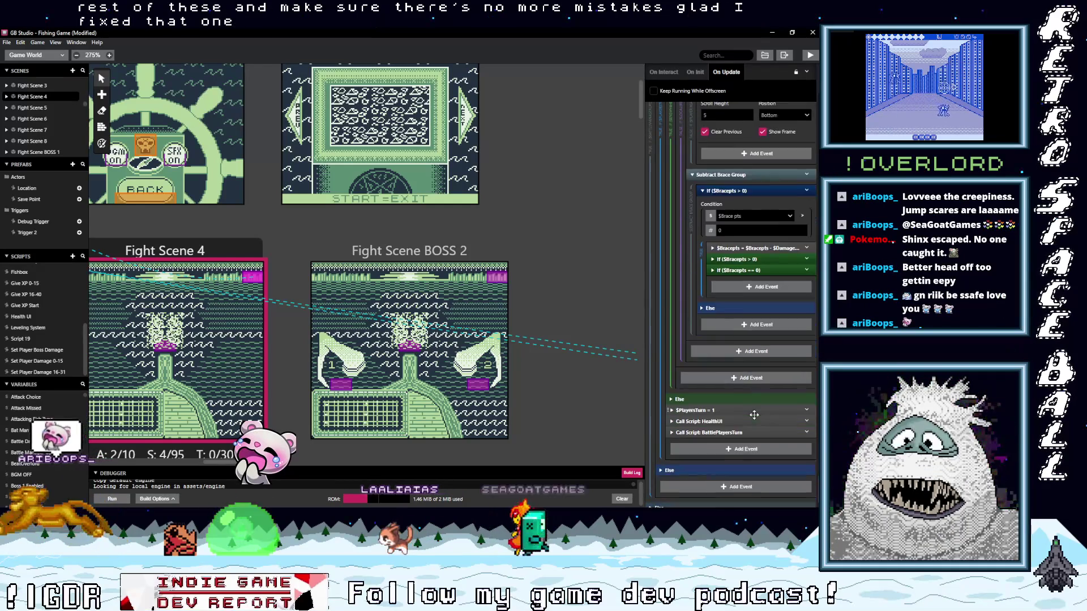
scroll(755, 415, down, 1)
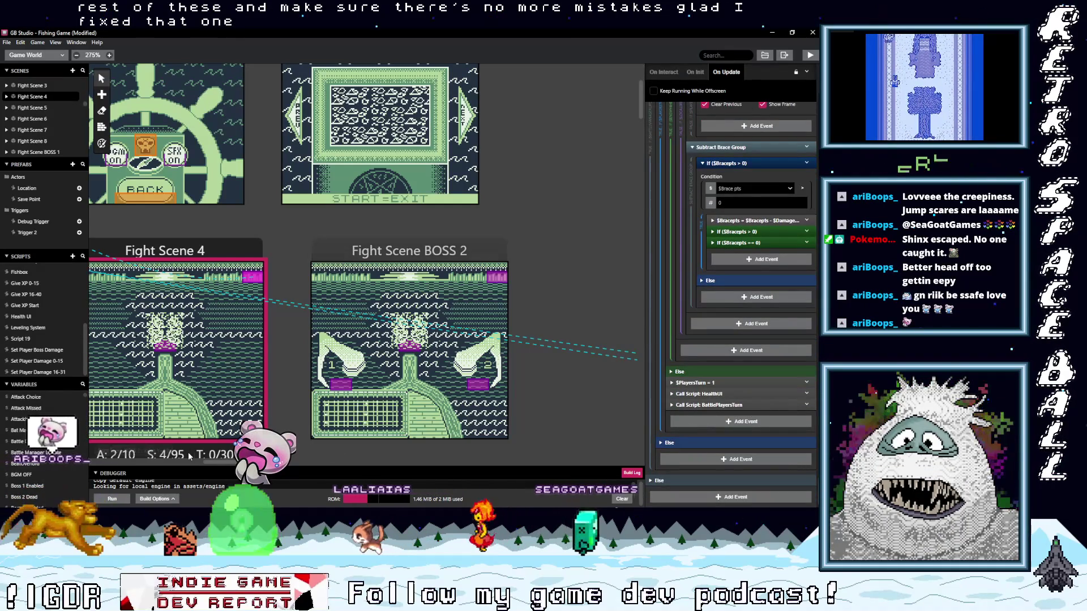
drag(221, 462, 229, 462)
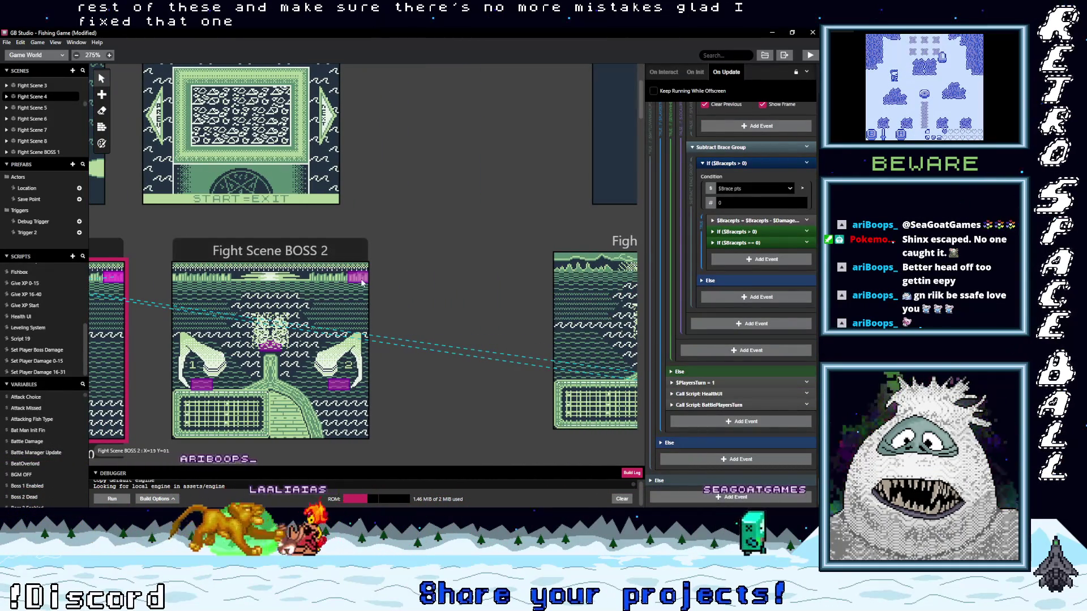
Select the Battle Manager actor in Fight Scene BOSS 2 to show its On Update script.
click(355, 306)
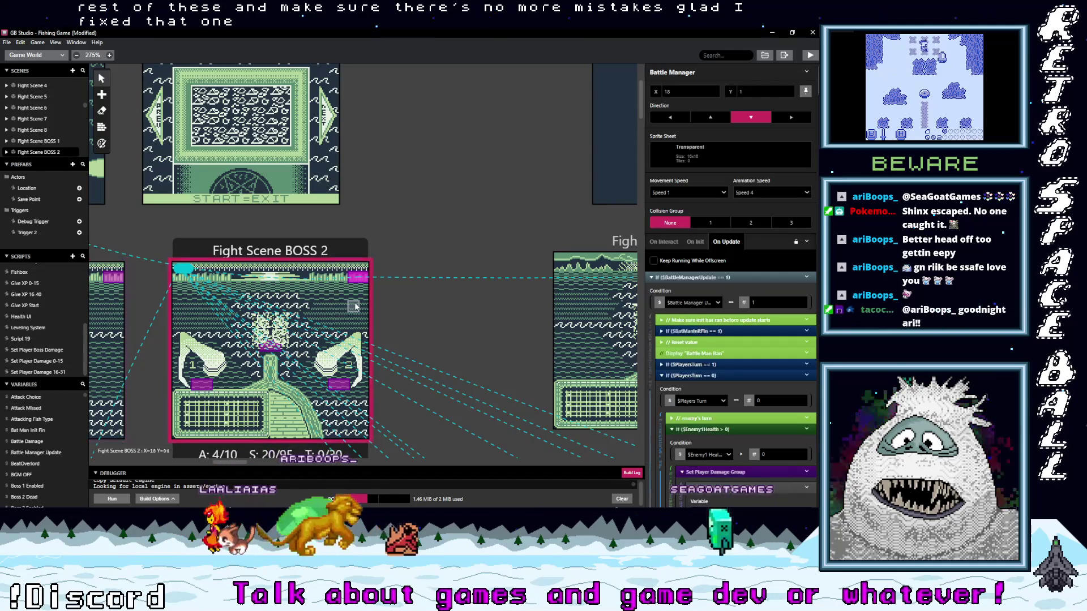
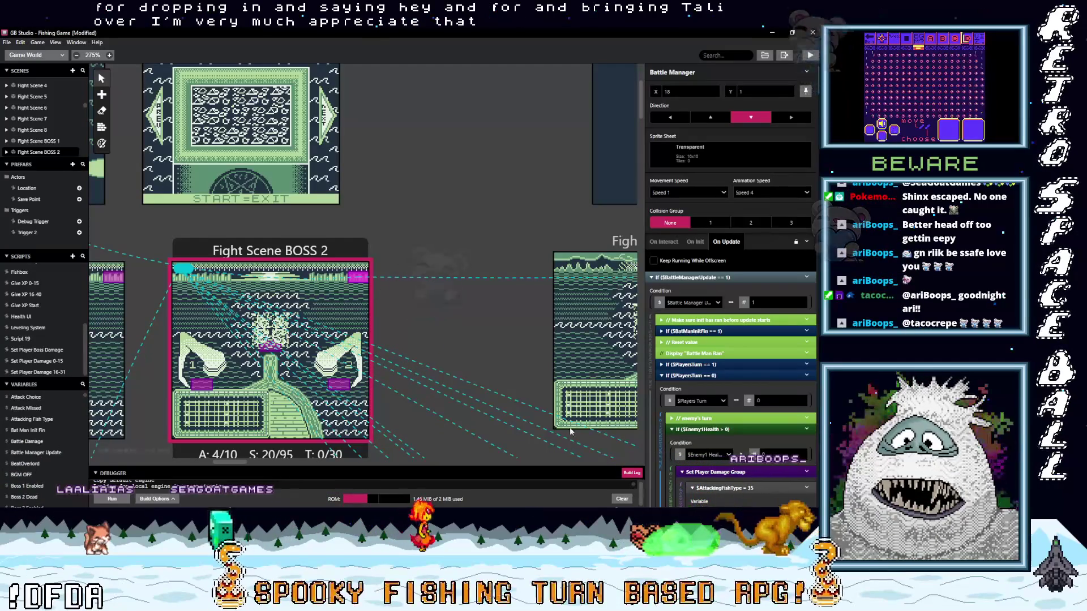
Scroll the game world over to Fight Scene 5 and select its battle manager actor.
scroll(790, 385, down, 5)
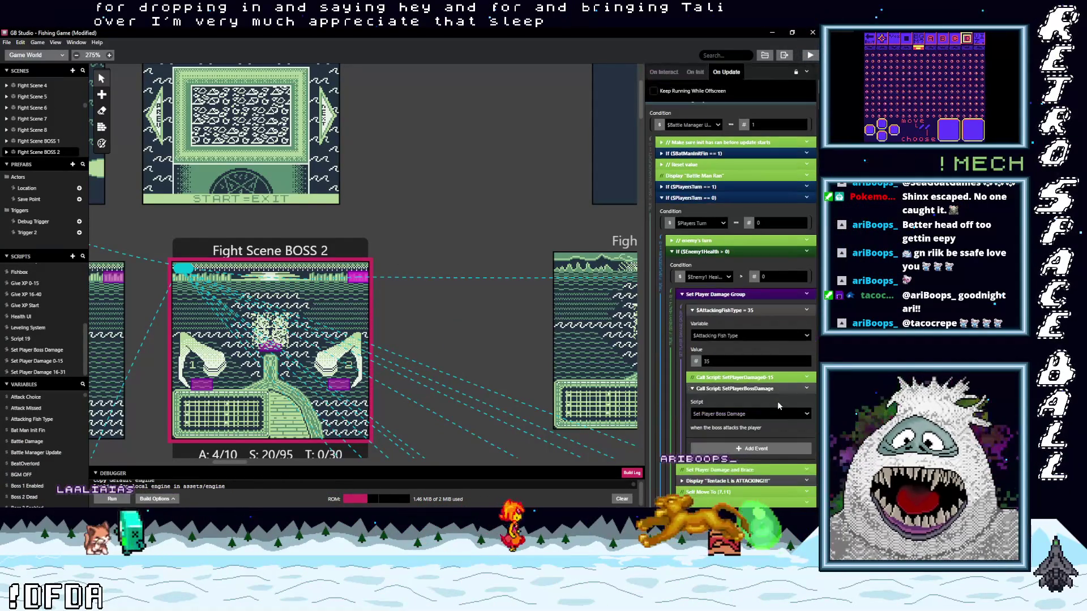
scroll(778, 405, down, 4)
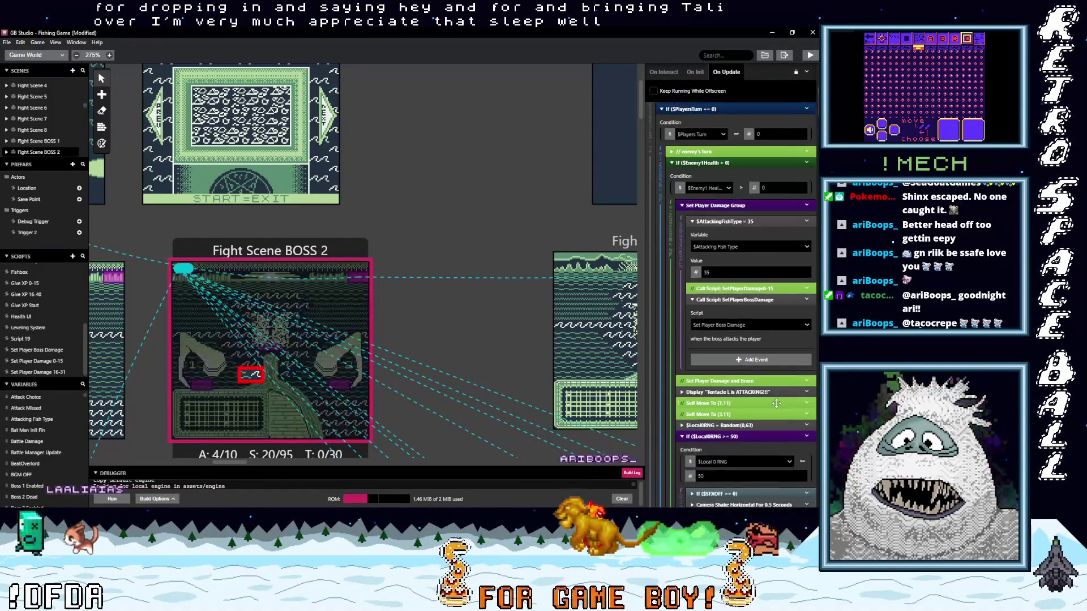
scroll(776, 403, down, 5)
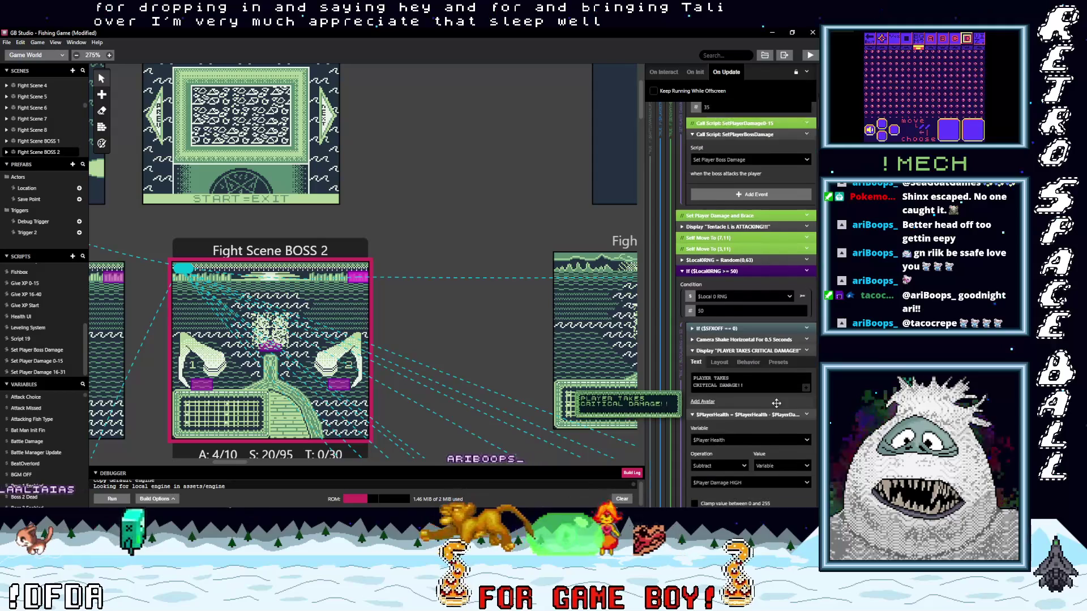
scroll(776, 403, down, 6)
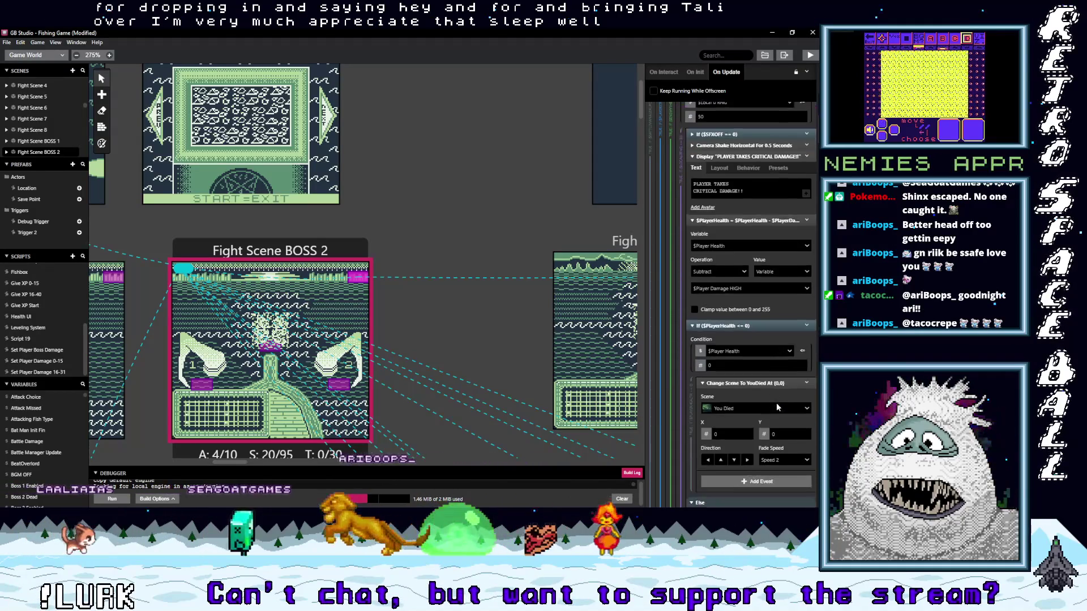
scroll(778, 406, down, 4)
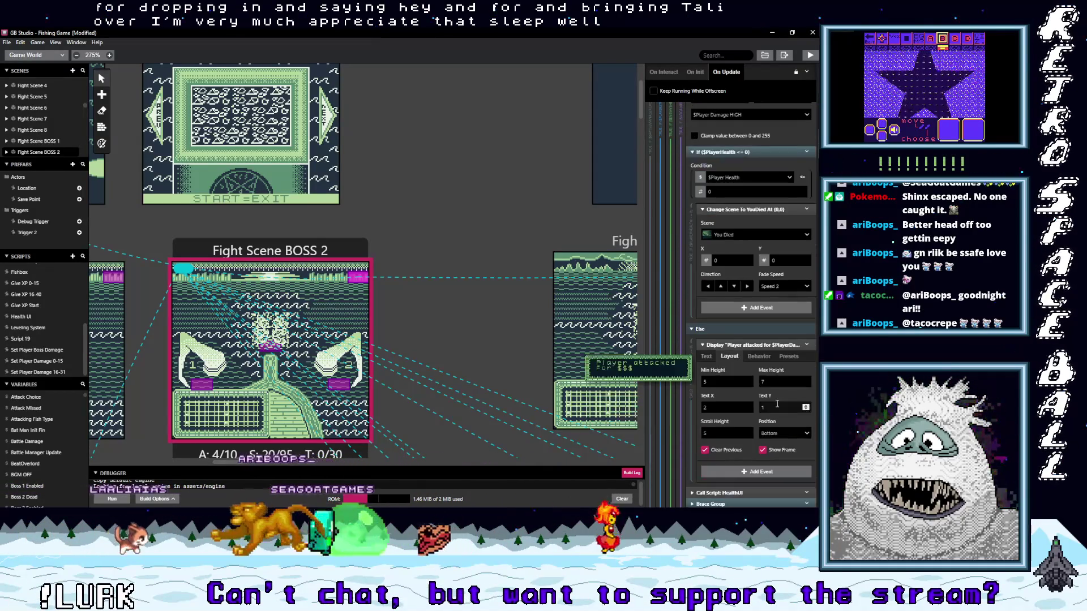
scroll(777, 406, down, 3)
scroll(776, 403, up, 4)
scroll(777, 406, up, 5)
scroll(778, 406, up, 1)
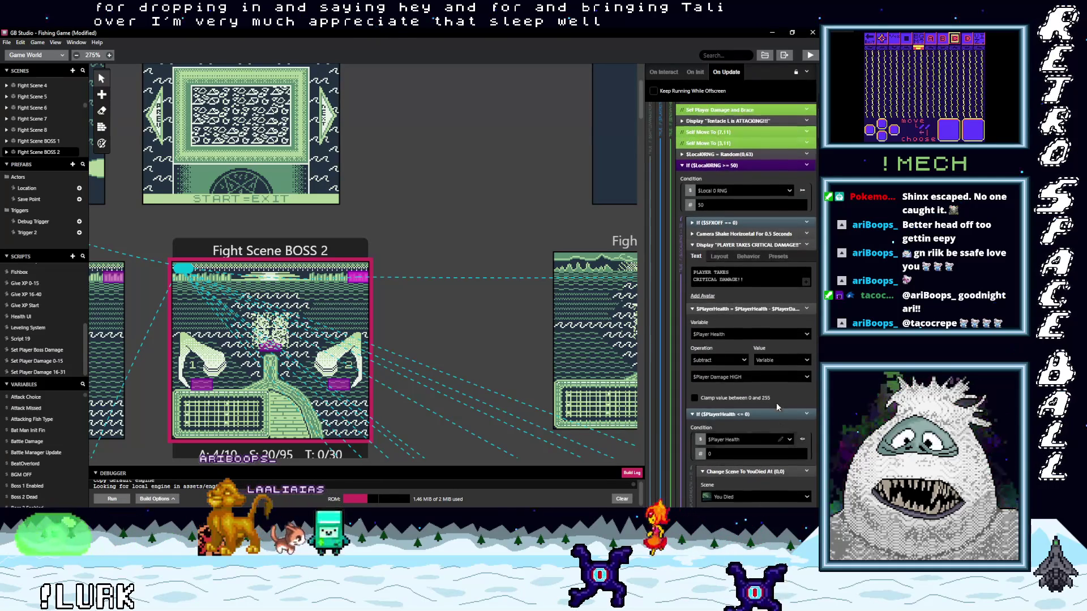
scroll(777, 406, up, 1)
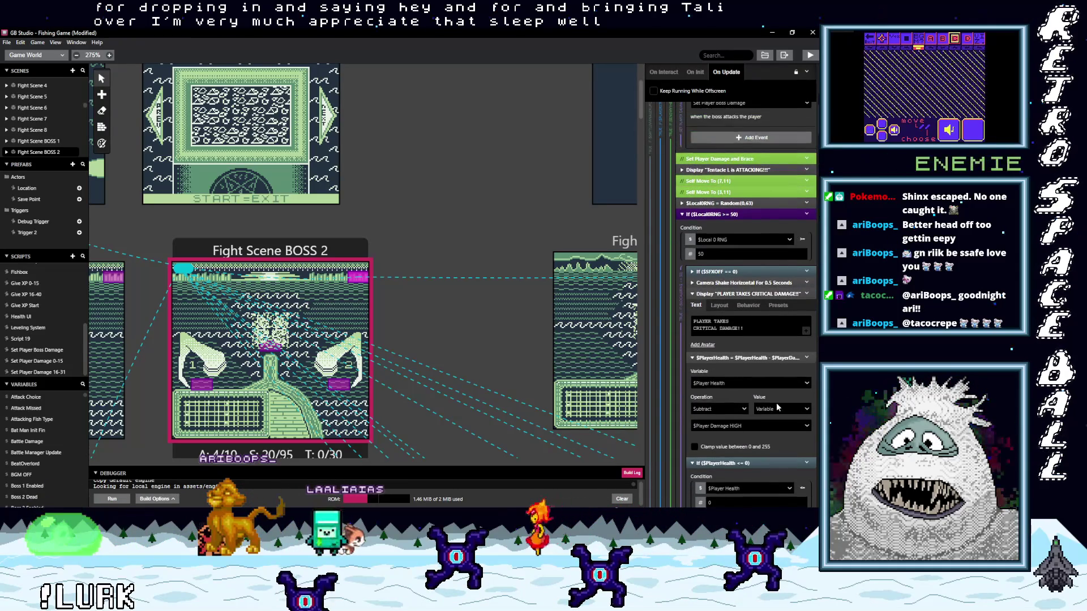
scroll(778, 407, up, 1)
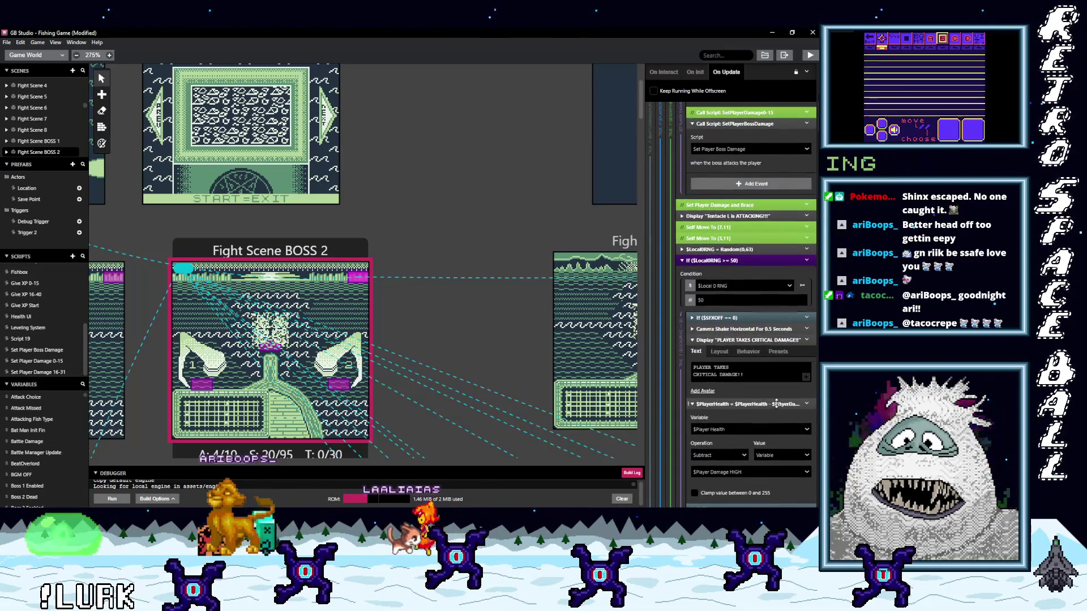
scroll(776, 402, up, 1)
scroll(776, 402, up, 1)
scroll(775, 402, up, 6)
scroll(753, 387, down, 5)
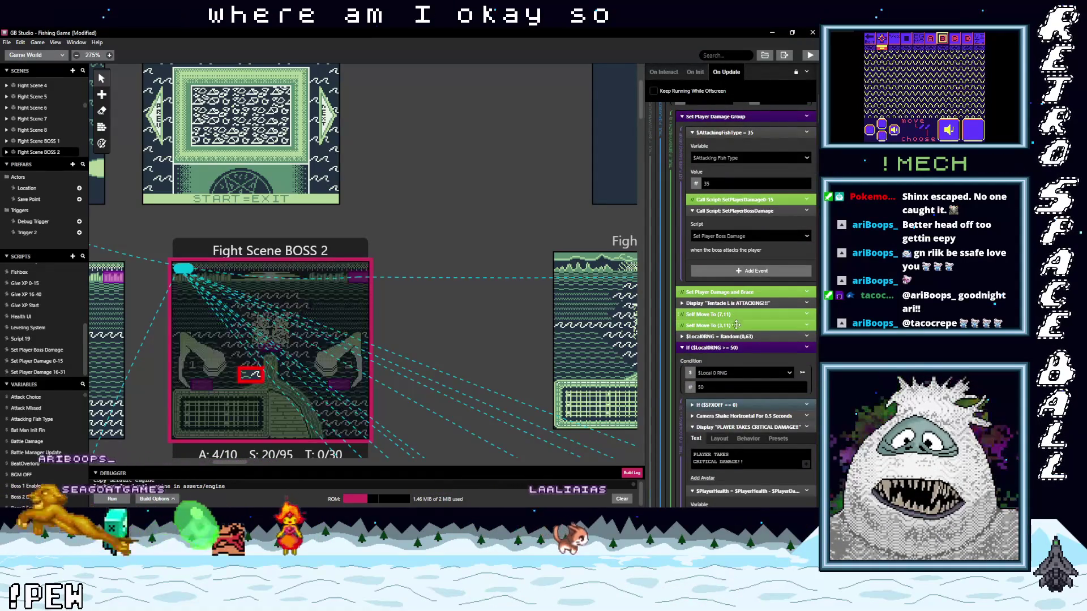
scroll(745, 357, down, 2)
scroll(746, 363, down, 3)
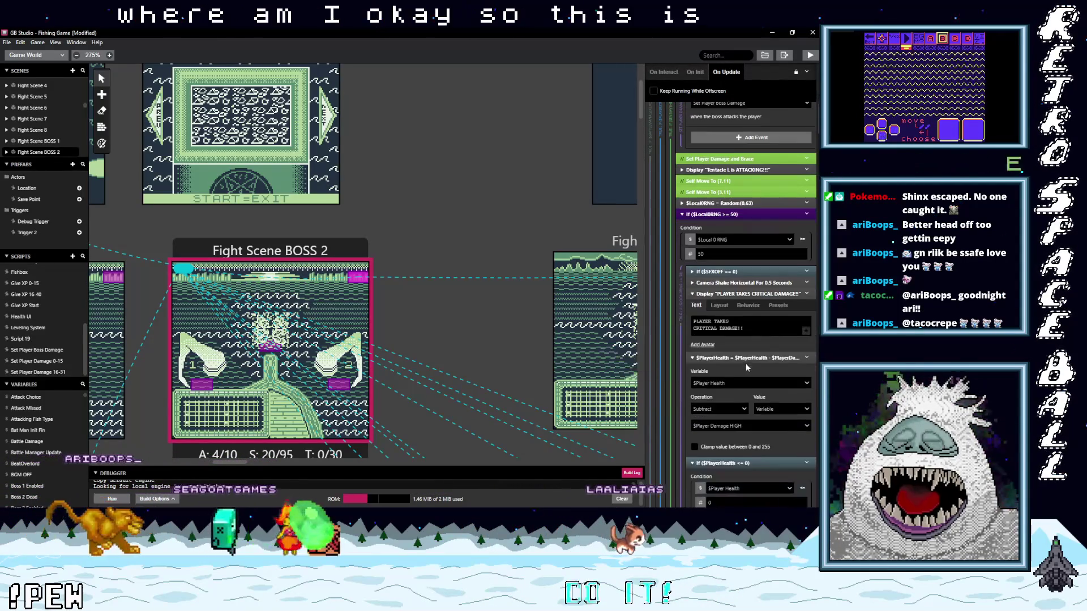
scroll(743, 387, down, 9)
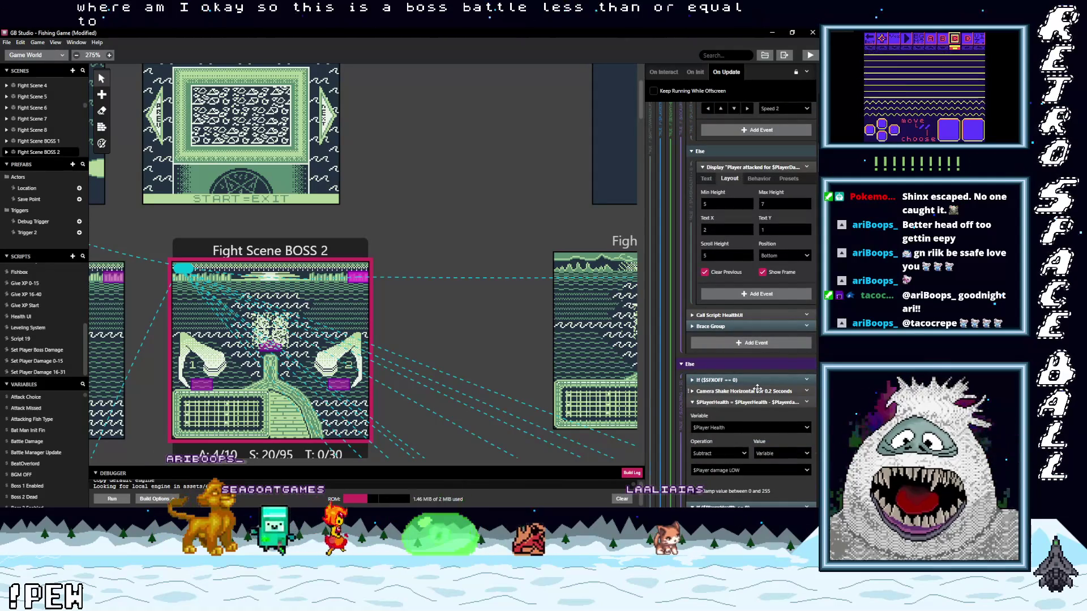
scroll(756, 390, down, 4)
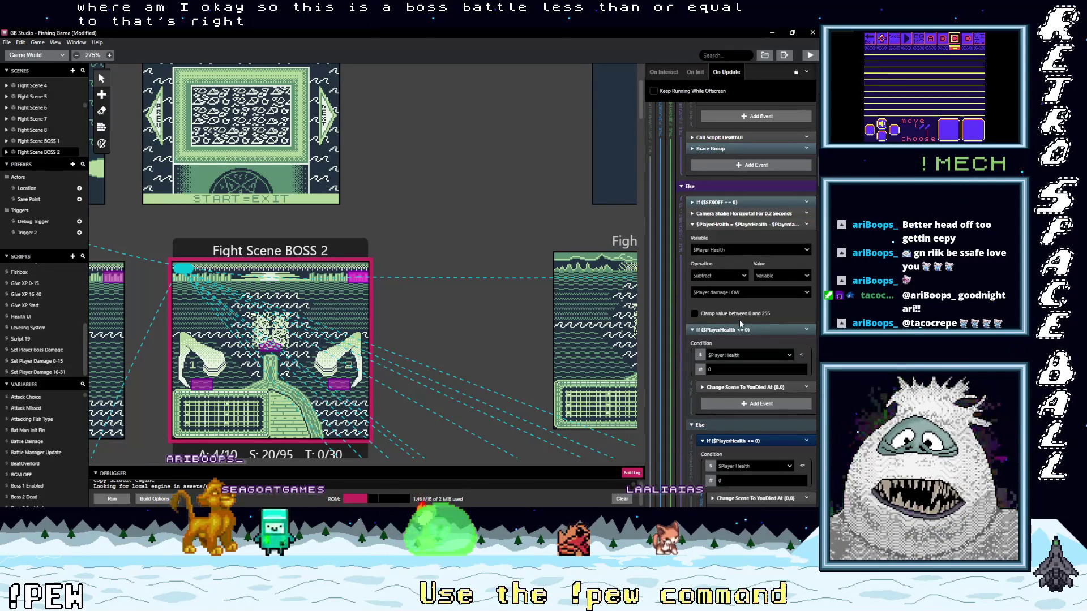
scroll(740, 318, down, 4)
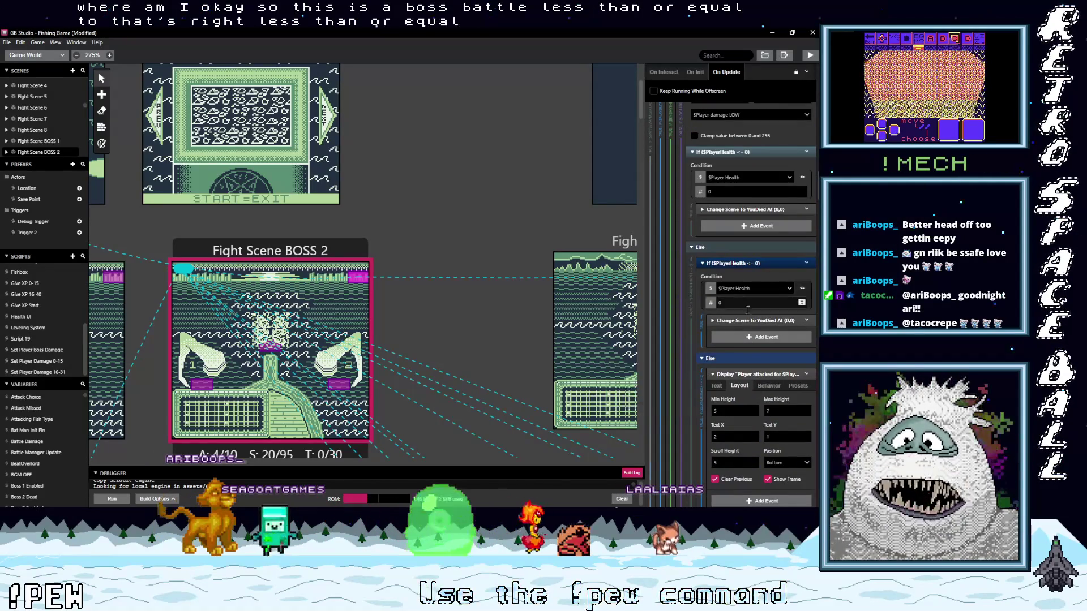
scroll(756, 374, down, 5)
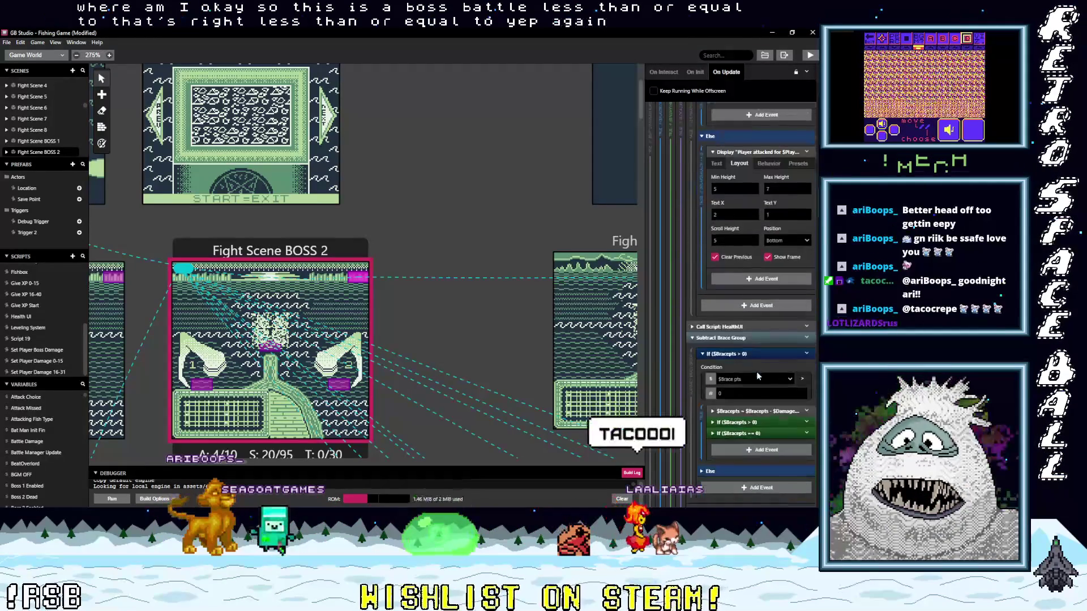
scroll(757, 371, down, 7)
scroll(758, 373, down, 6)
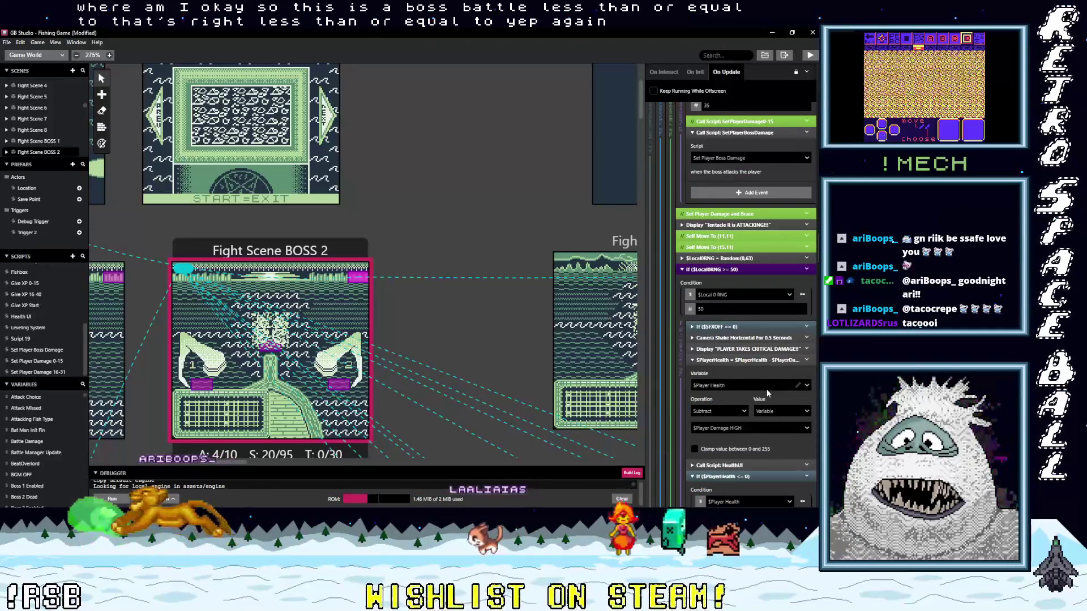
scroll(767, 391, down, 3)
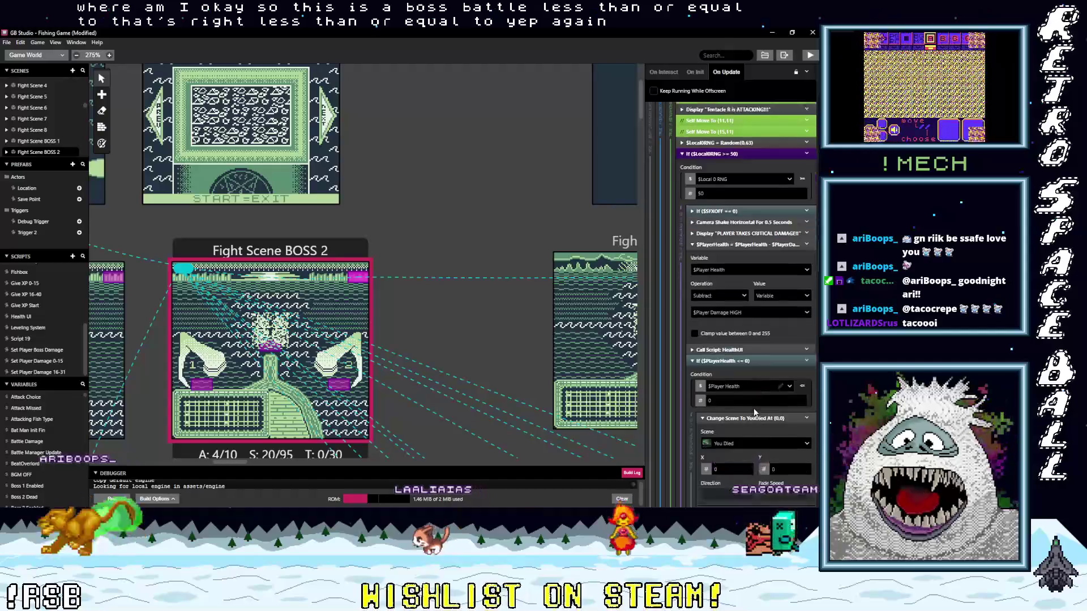
scroll(754, 411, down, 10)
scroll(753, 409, down, 3)
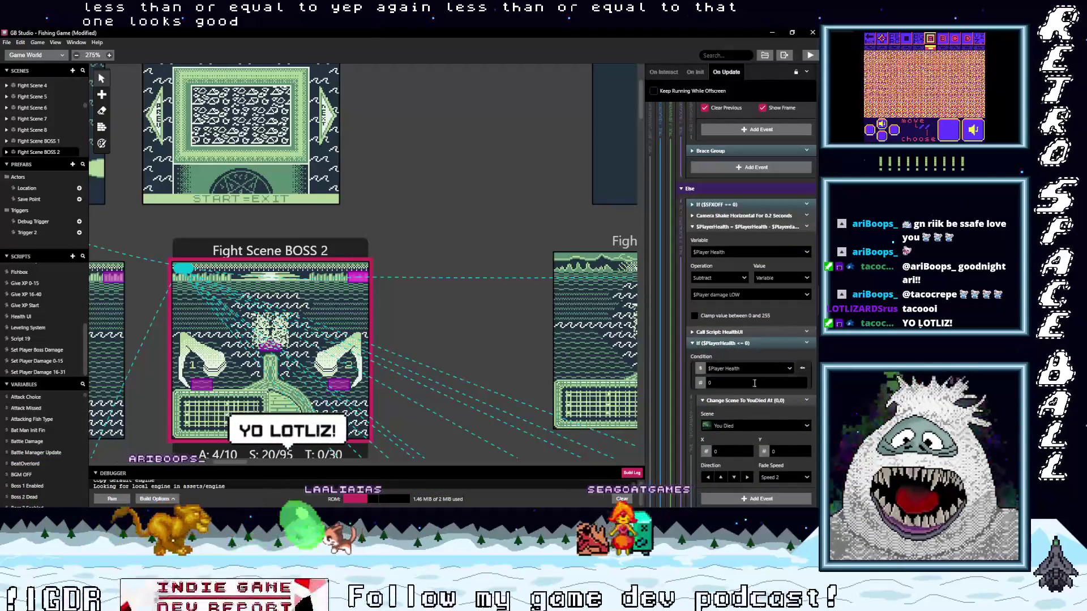
scroll(757, 388, down, 9)
scroll(761, 394, down, 7)
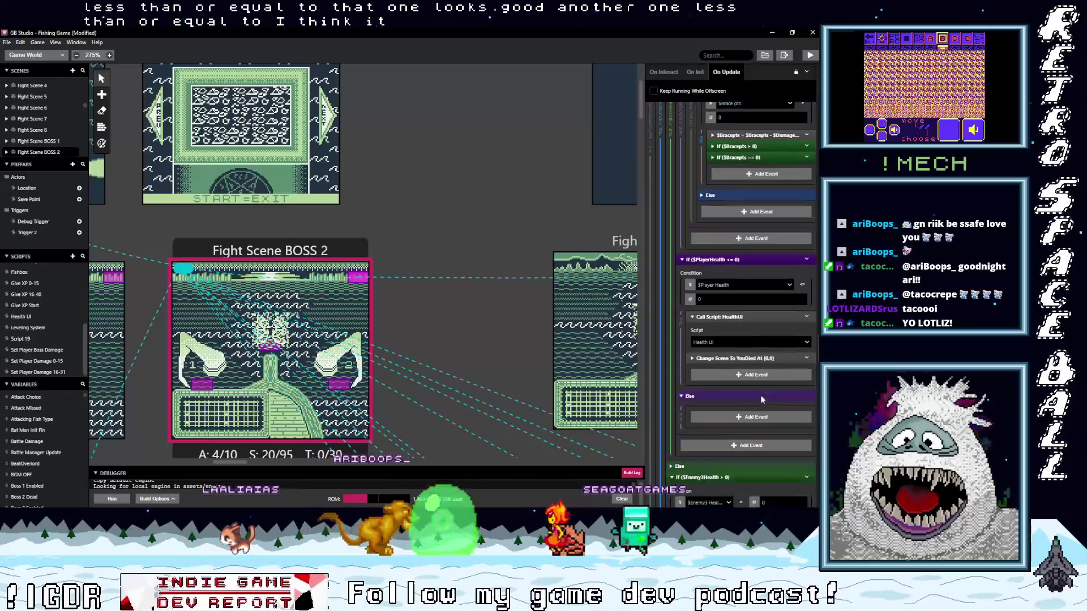
scroll(761, 398, down, 5)
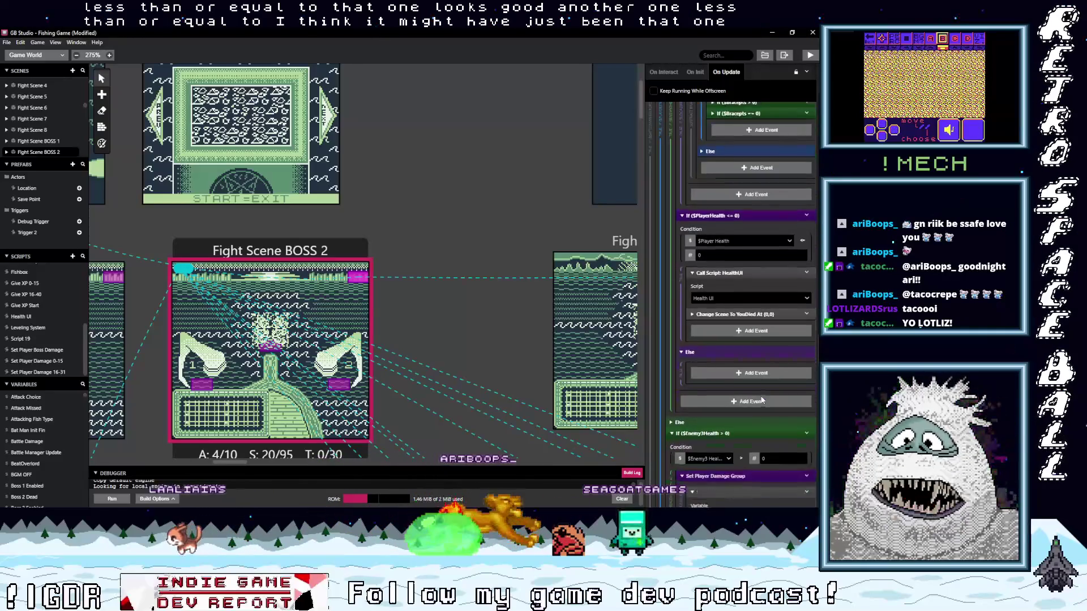
scroll(761, 400, down, 4)
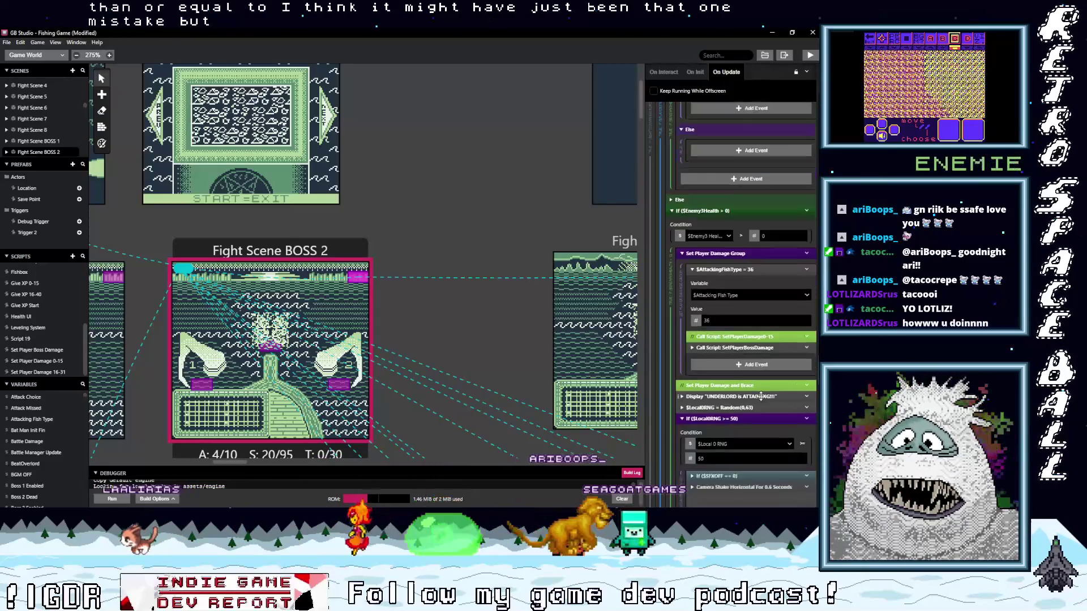
scroll(760, 396, down, 6)
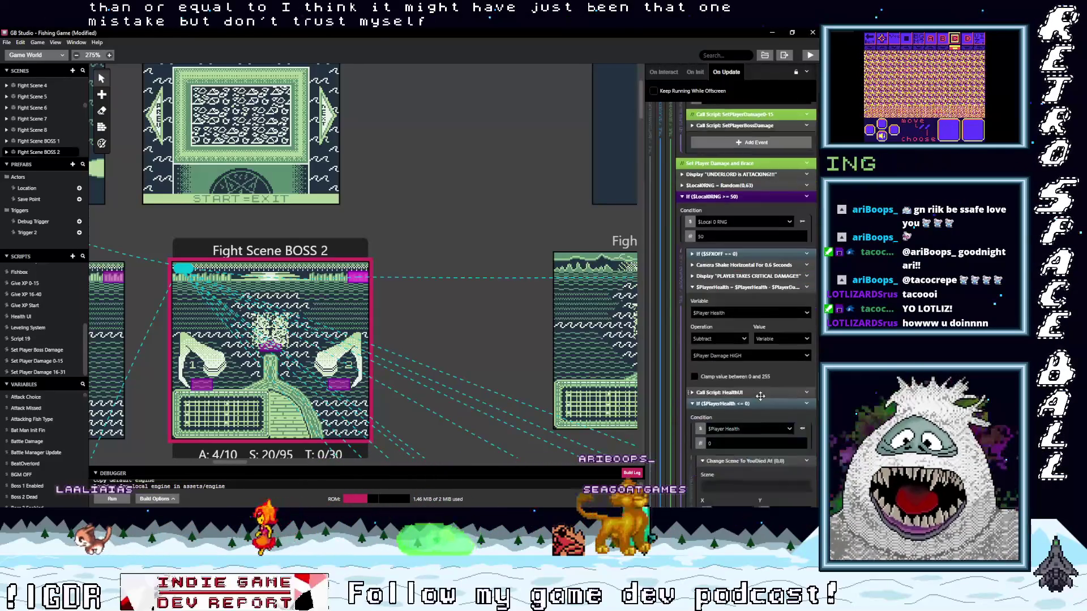
scroll(759, 396, down, 8)
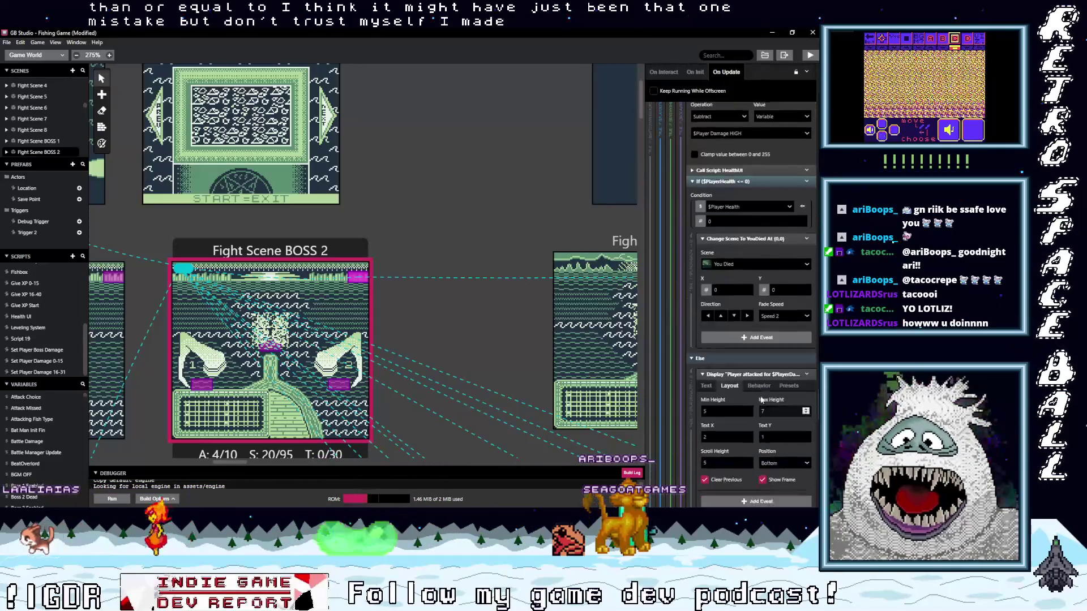
scroll(761, 395, down, 3)
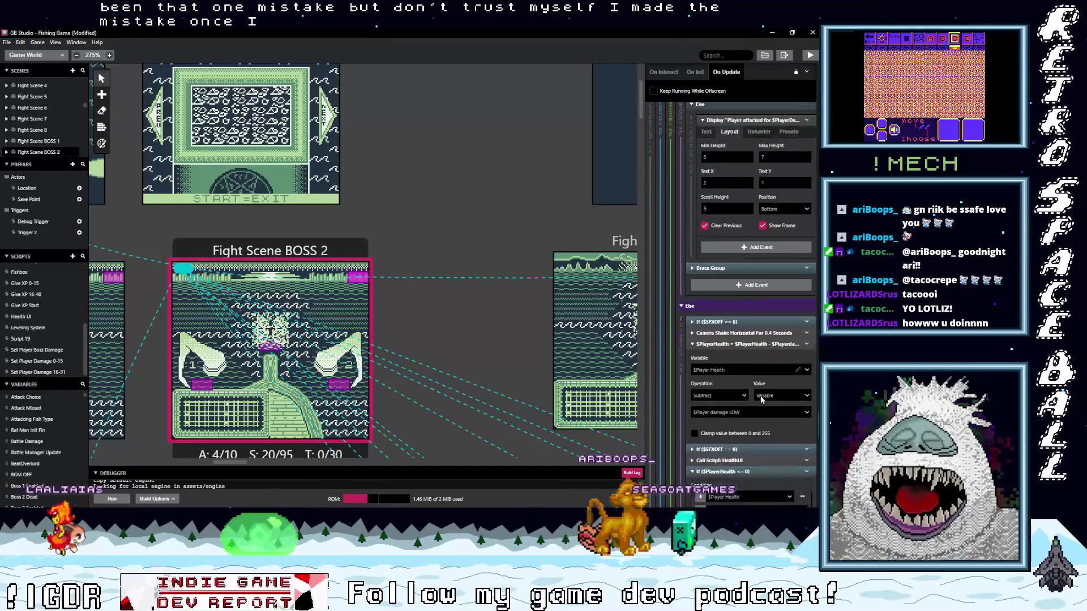
scroll(759, 399, down, 4)
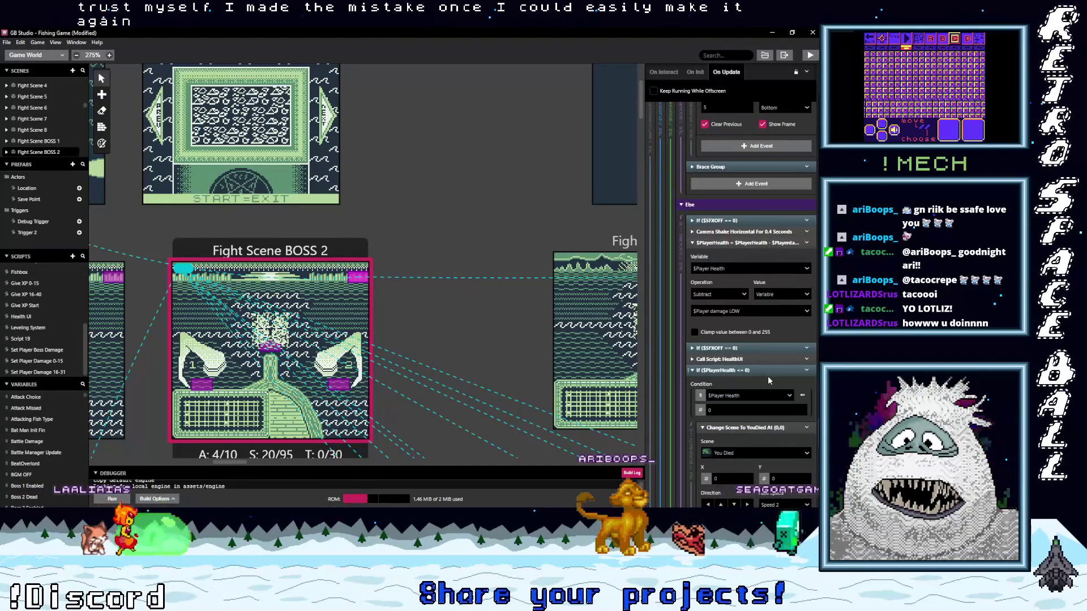
scroll(768, 388, down, 7)
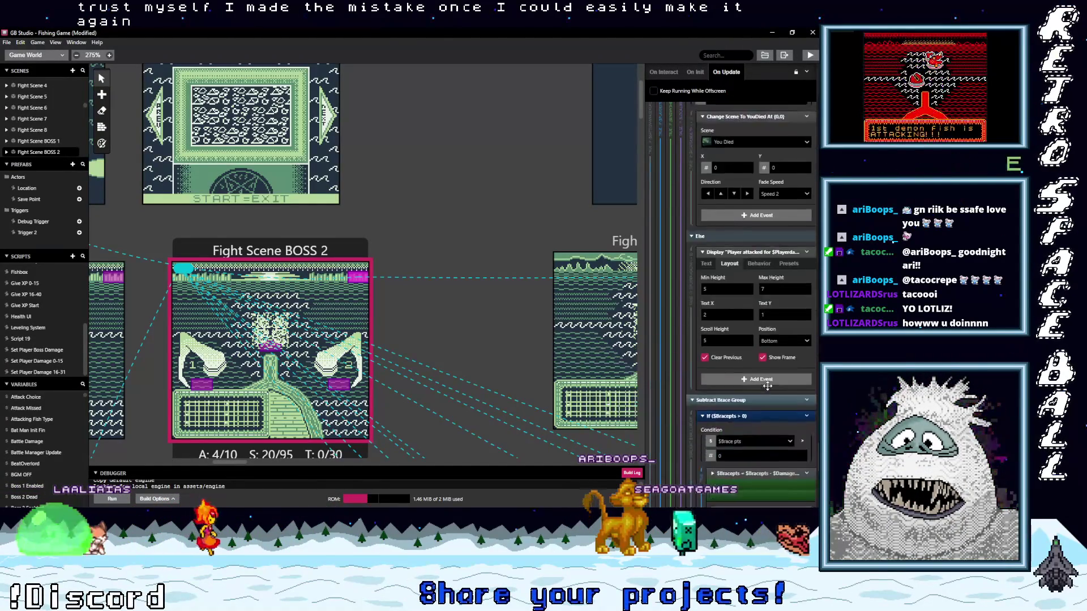
scroll(766, 386, down, 6)
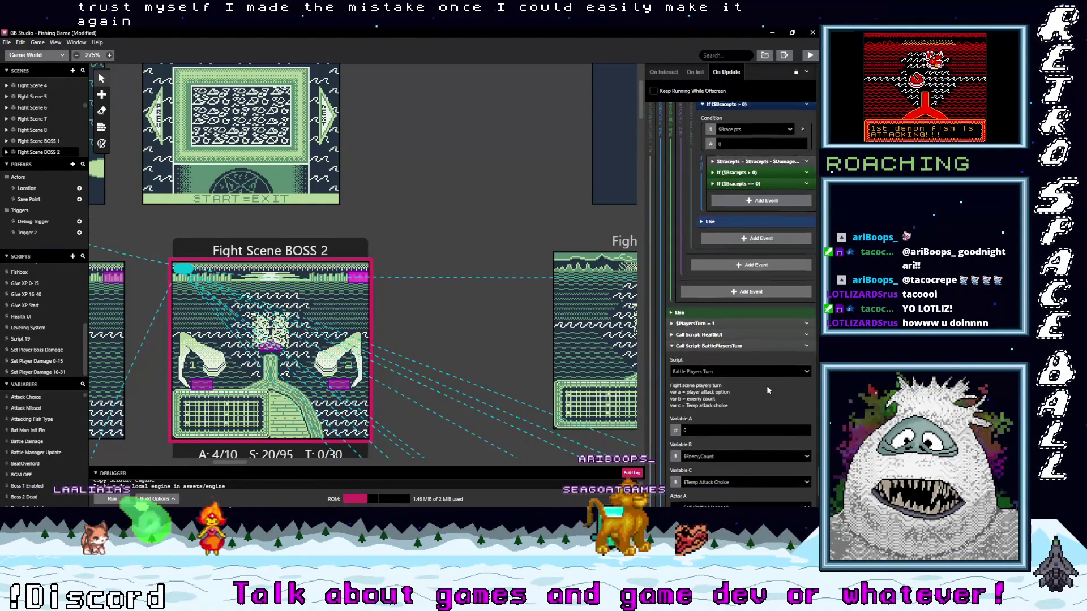
drag(230, 461, 264, 461)
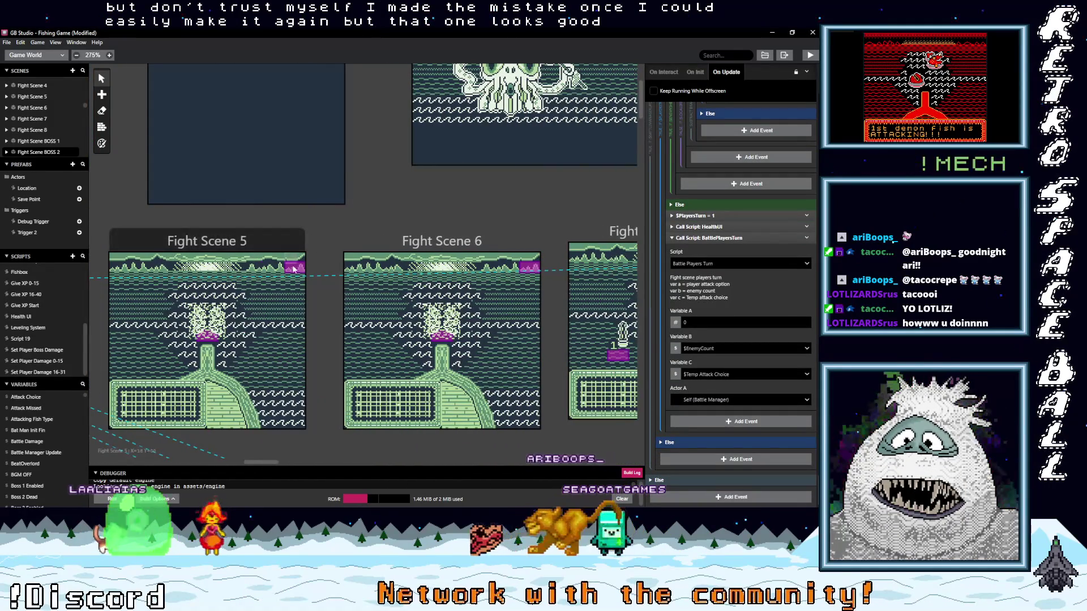
click(295, 270)
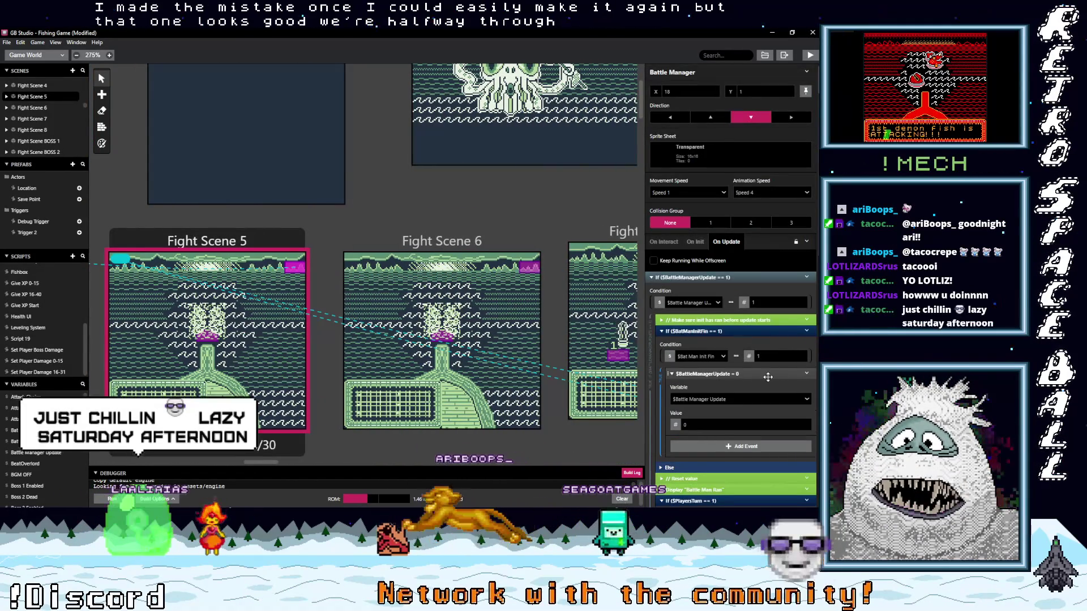
Collapse the $PlayersTurn == 1 block and expand the $PlayersTurn == 0 block.
scroll(767, 375, down, 5)
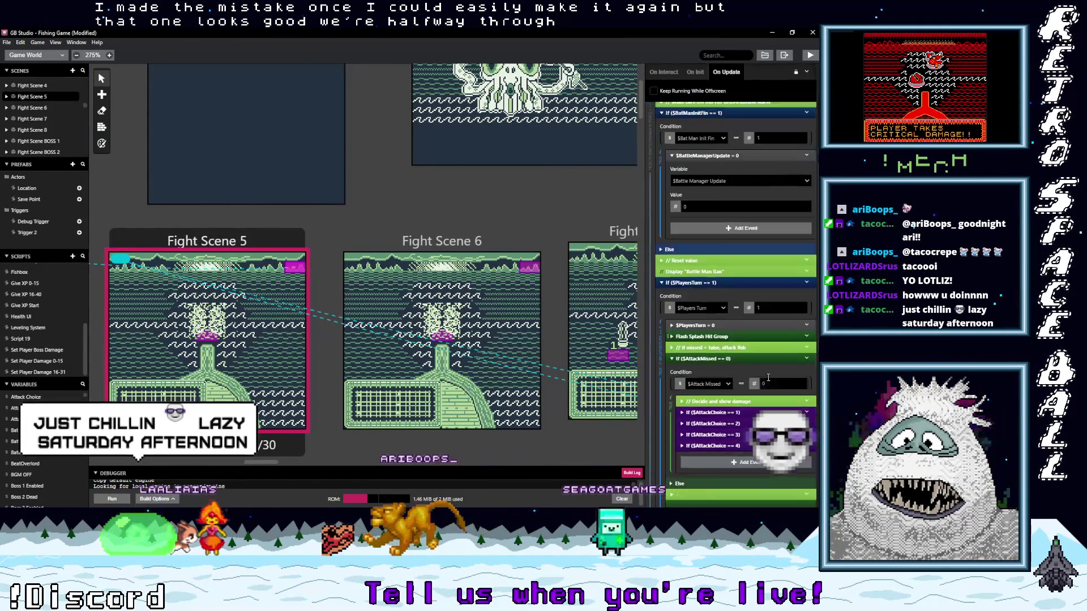
scroll(768, 377, up, 4)
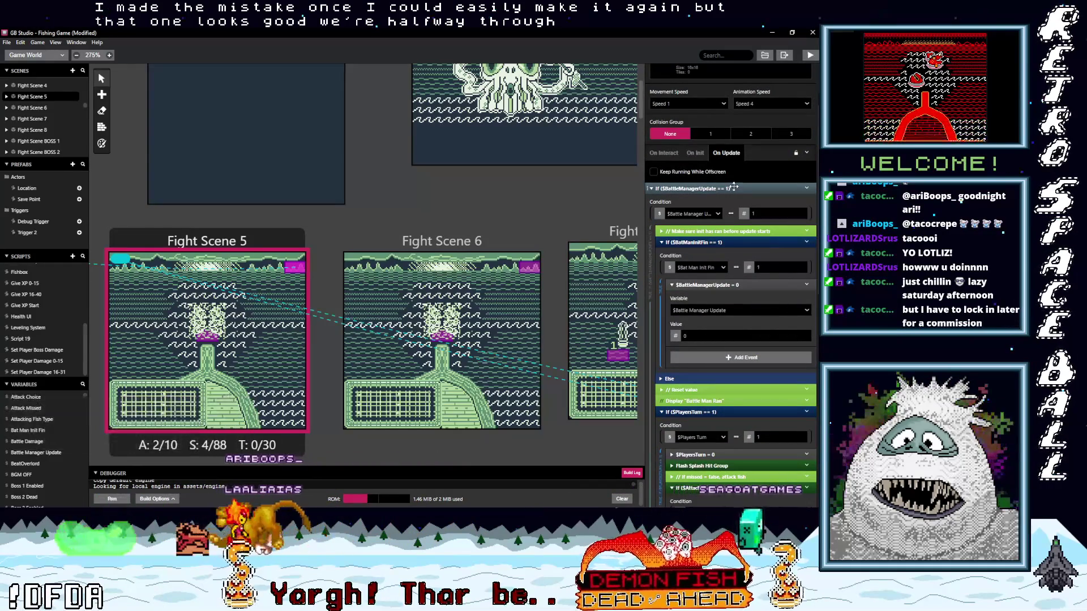
click(732, 413)
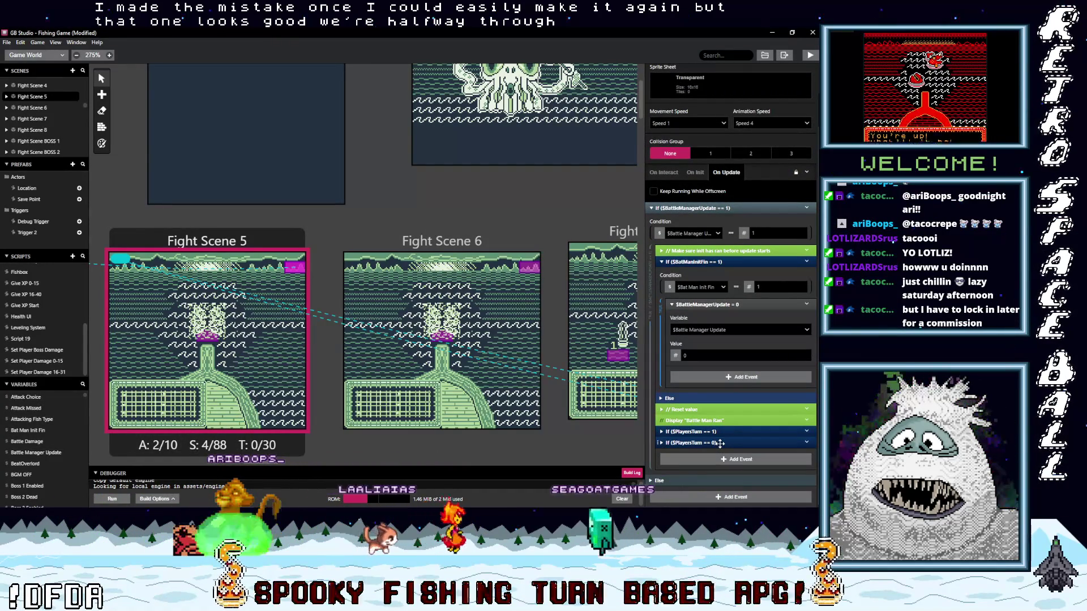
click(720, 444)
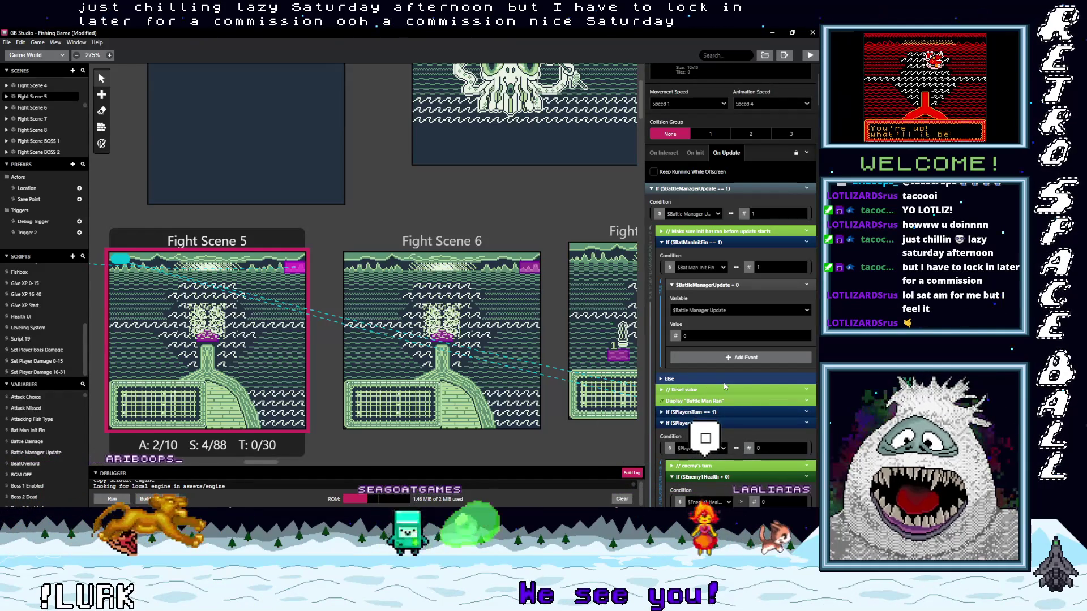
scroll(742, 431, down, 1)
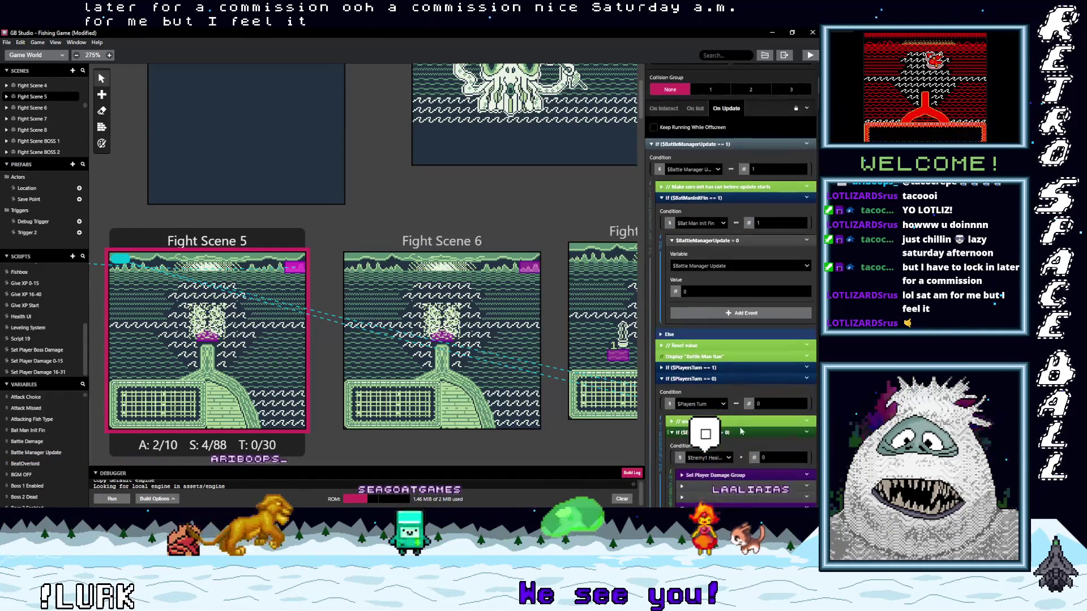
scroll(741, 432, down, 4)
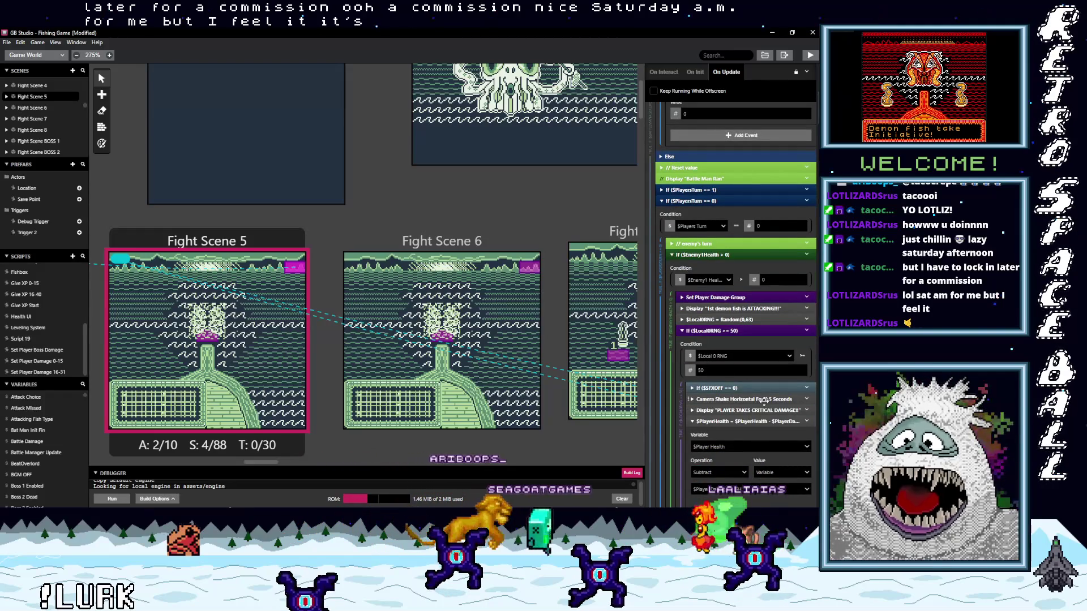
scroll(768, 401, down, 3)
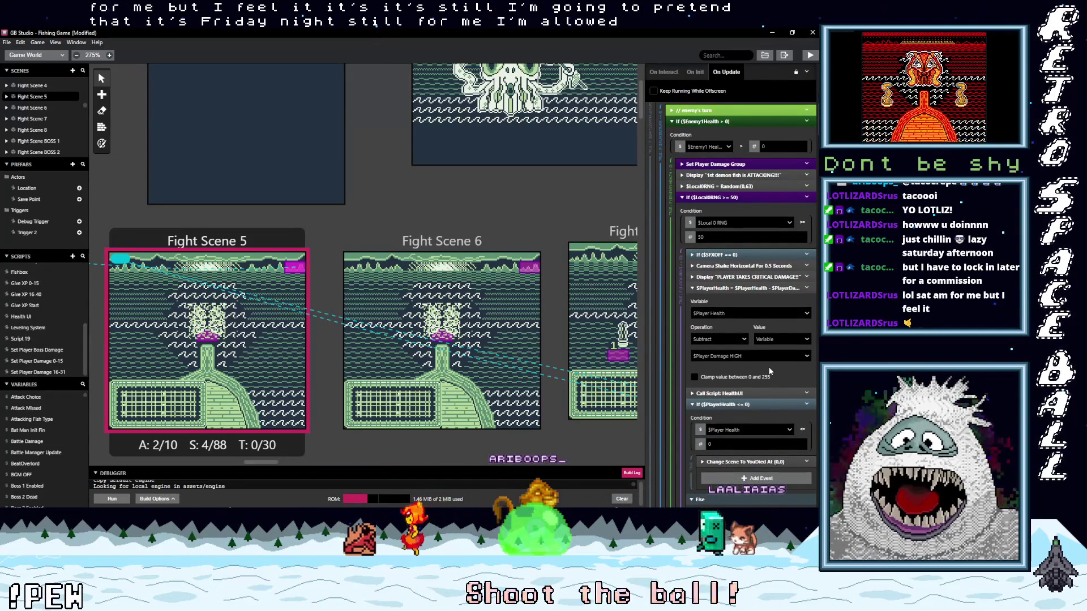
scroll(770, 371, down, 2)
scroll(770, 370, down, 5)
scroll(769, 367, down, 4)
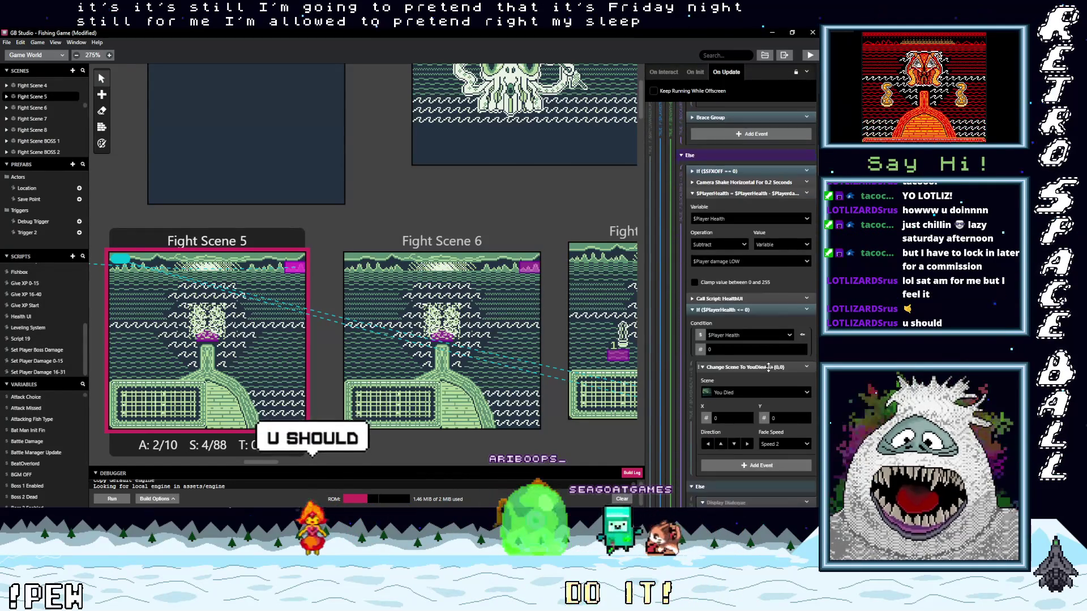
scroll(769, 367, down, 3)
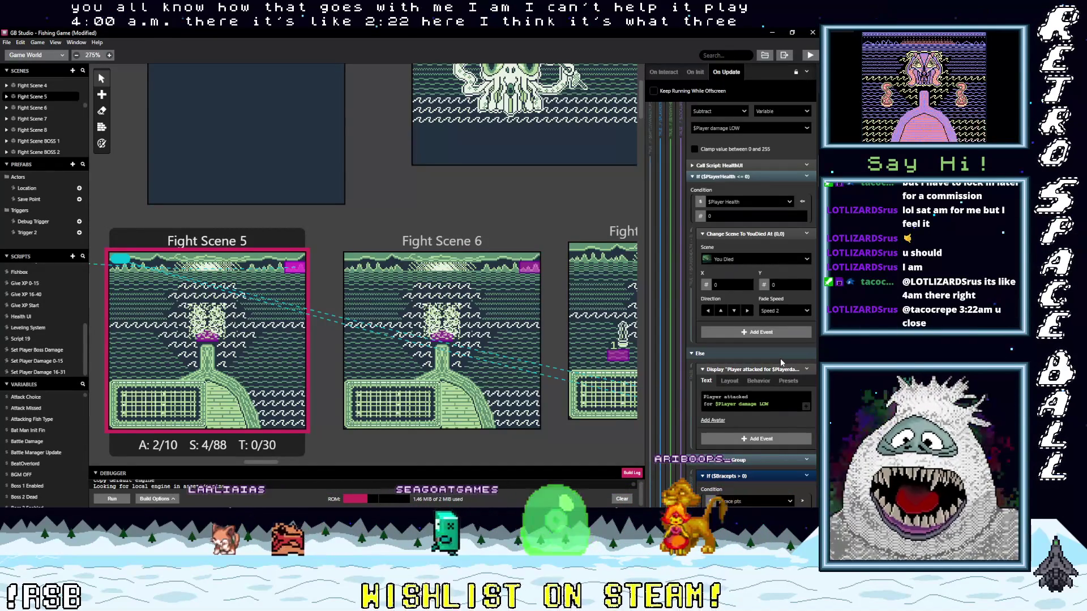
scroll(753, 413, down, 3)
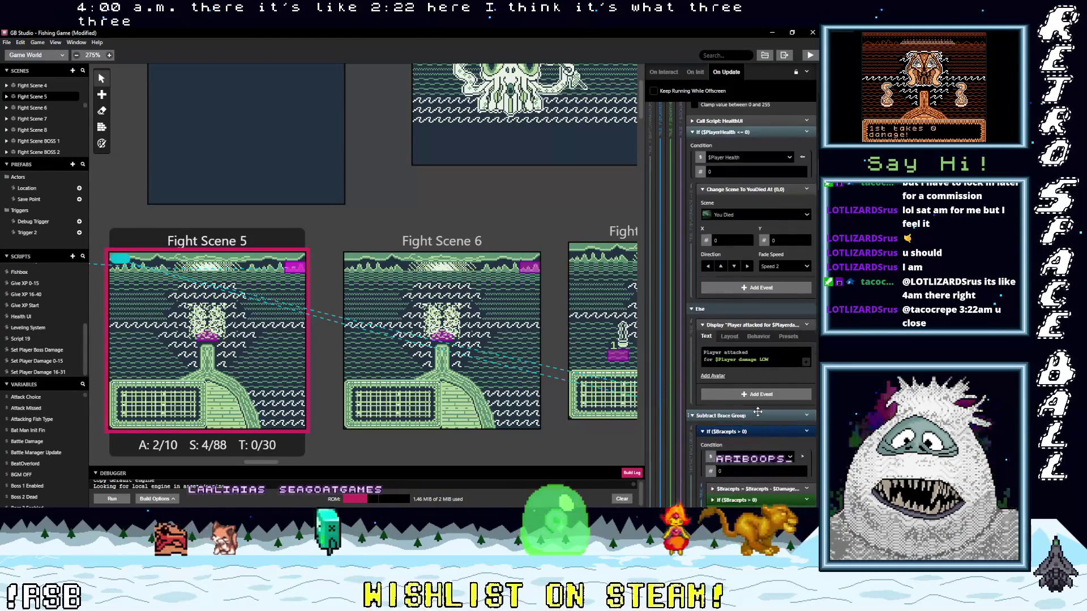
scroll(765, 404, down, 5)
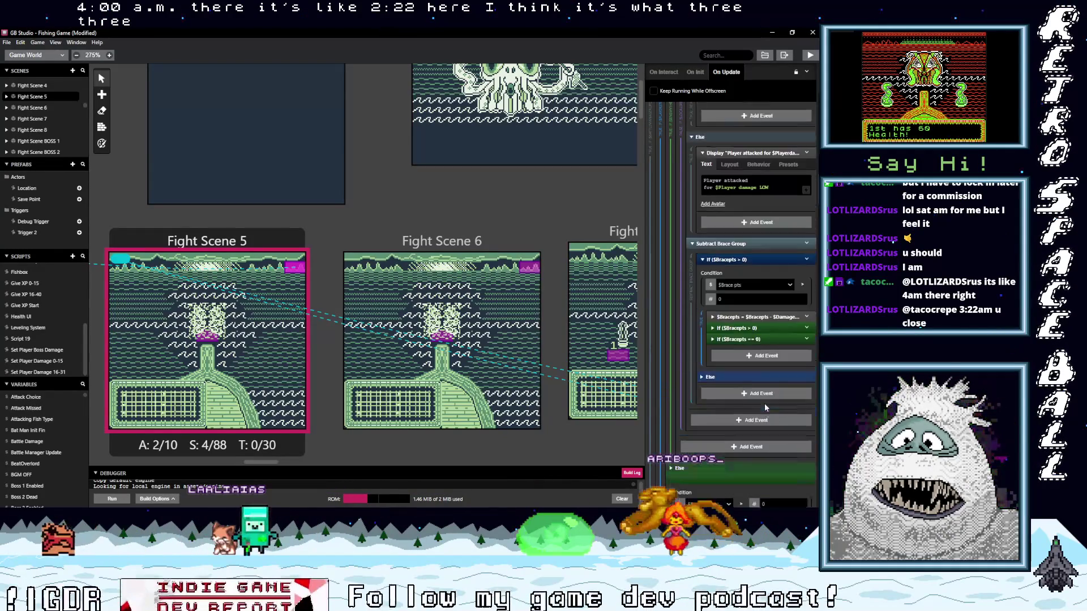
scroll(764, 407, down, 6)
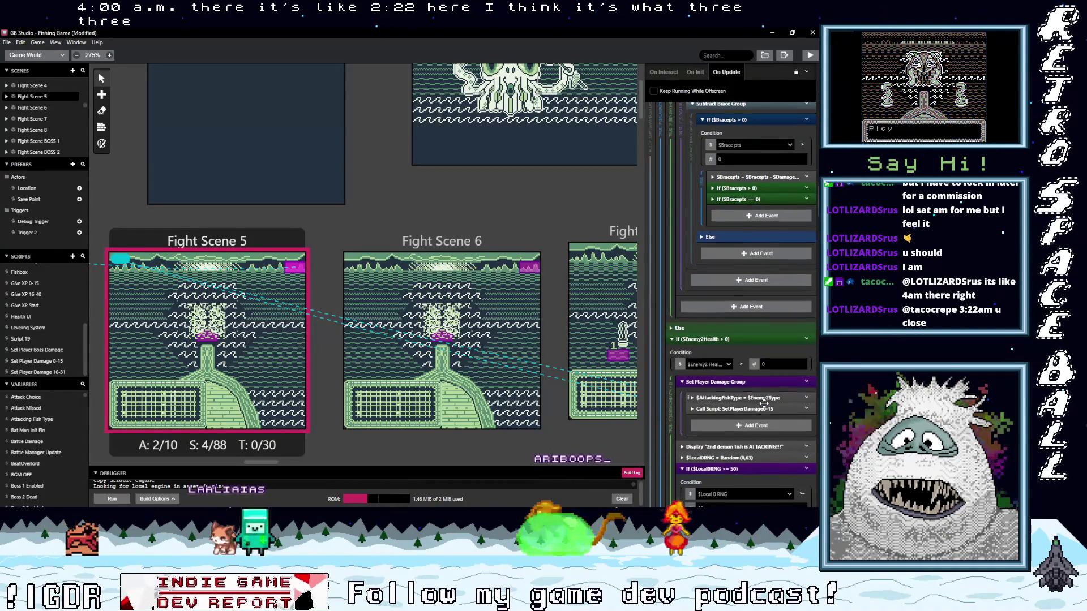
scroll(763, 403, up, 12)
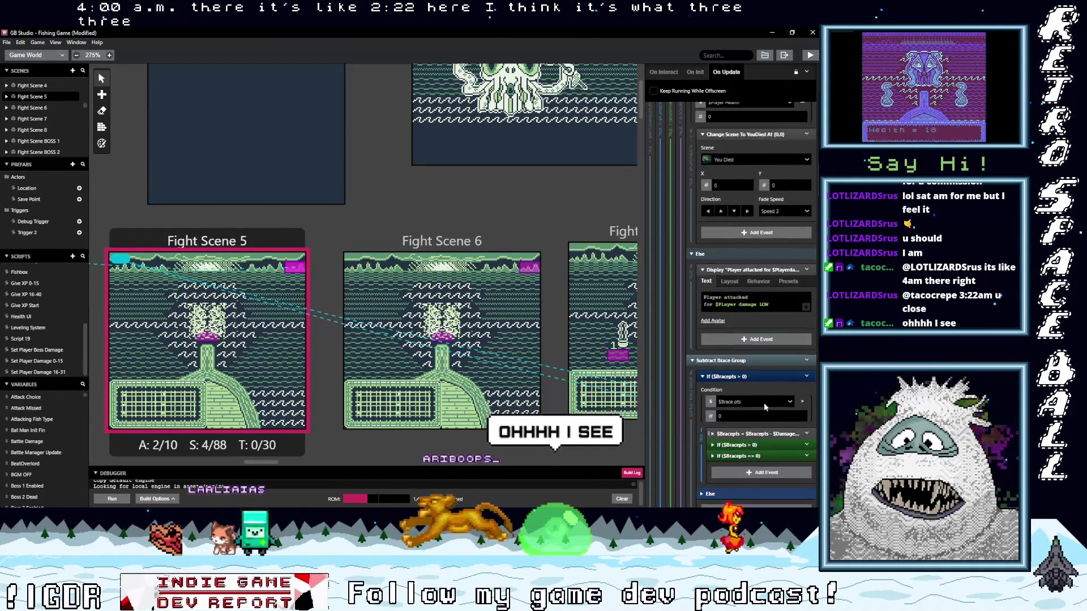
scroll(765, 404, down, 11)
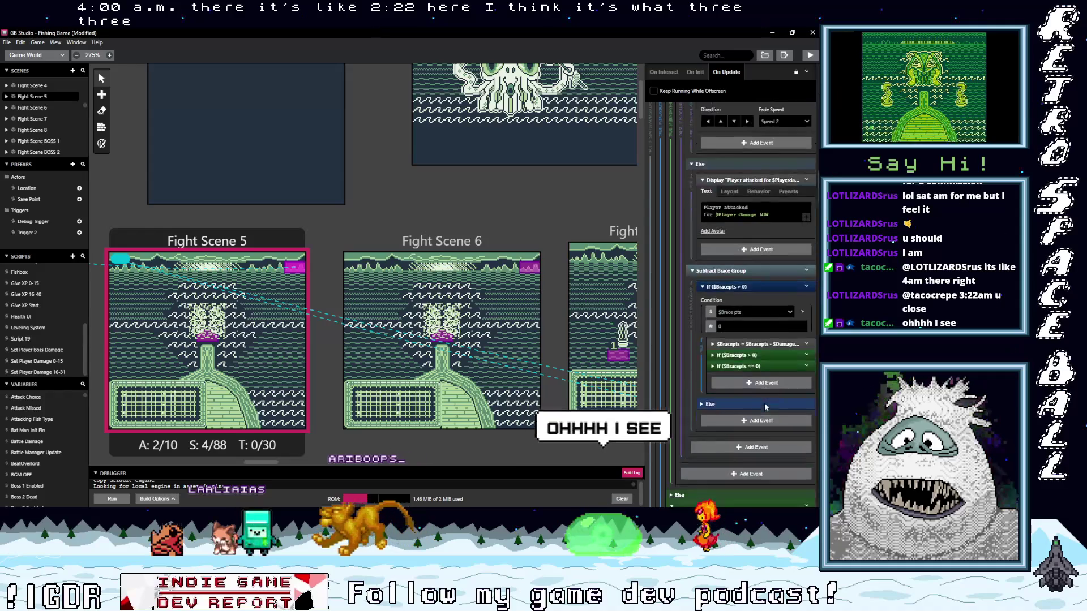
scroll(765, 402, down, 9)
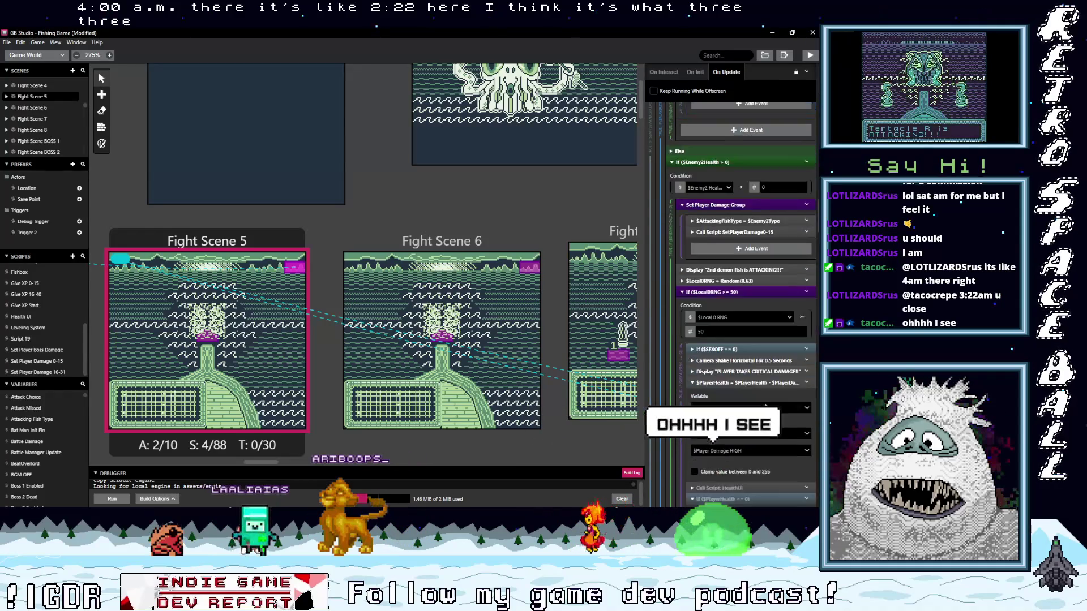
scroll(765, 402, down, 9)
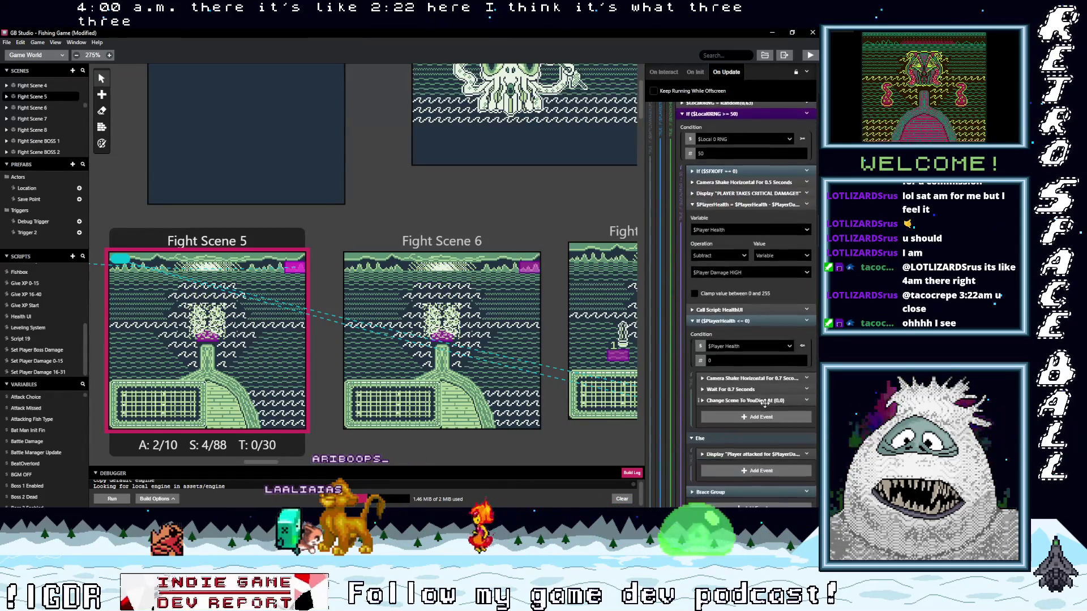
scroll(764, 403, down, 12)
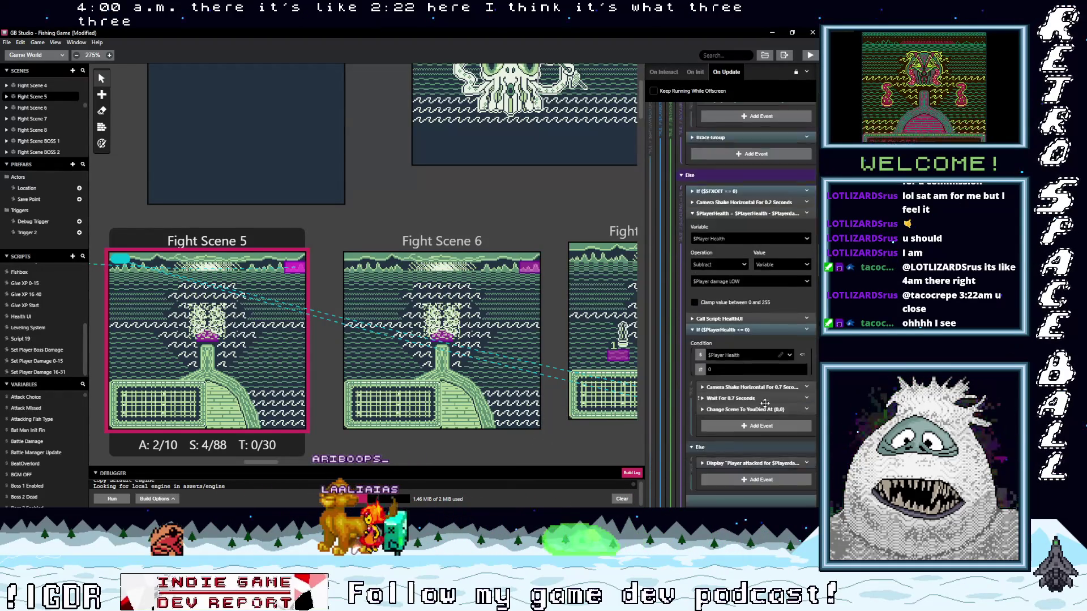
scroll(764, 404, down, 3)
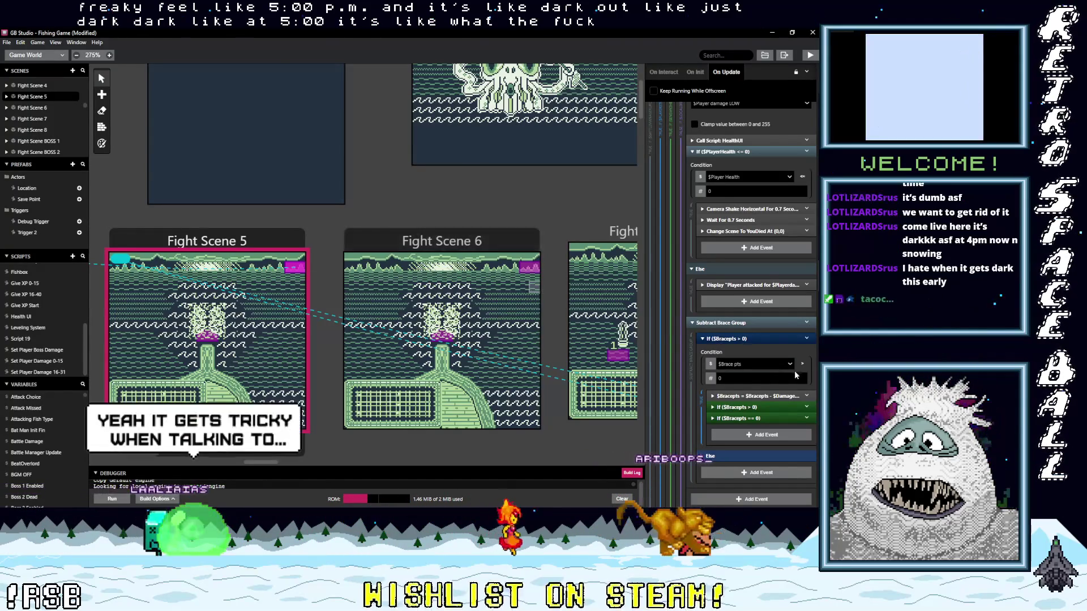
scroll(764, 384, down, 1)
scroll(764, 384, down, 8)
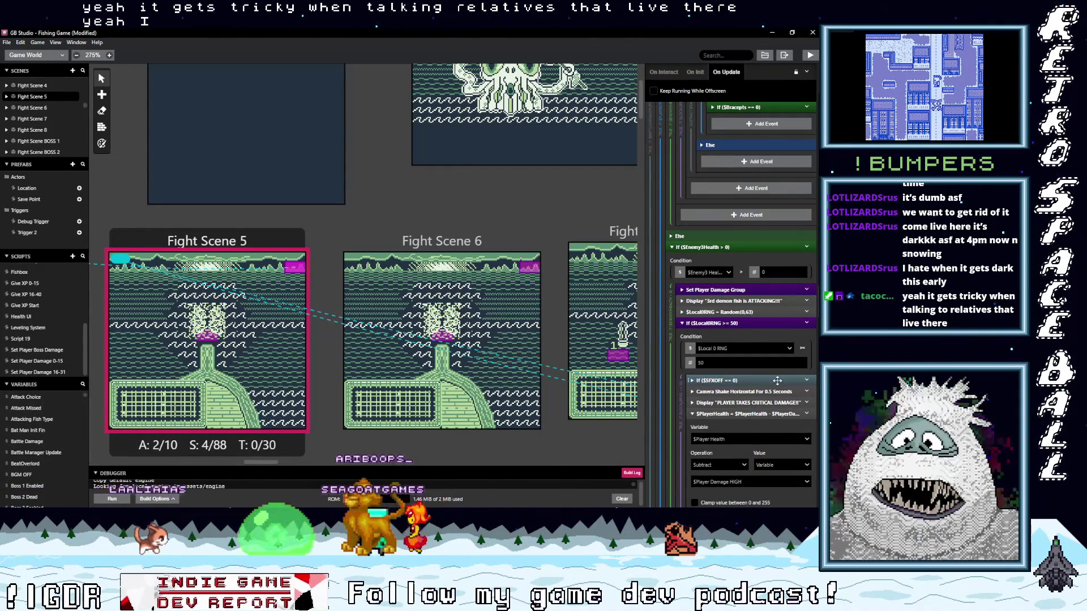
scroll(765, 391, down, 3)
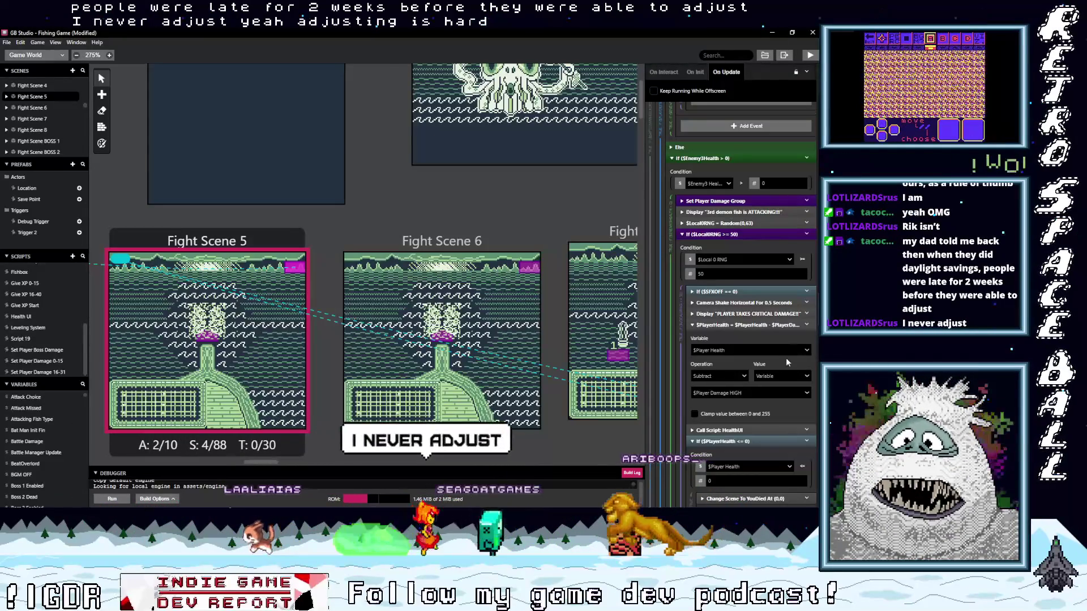
scroll(778, 425, down, 3)
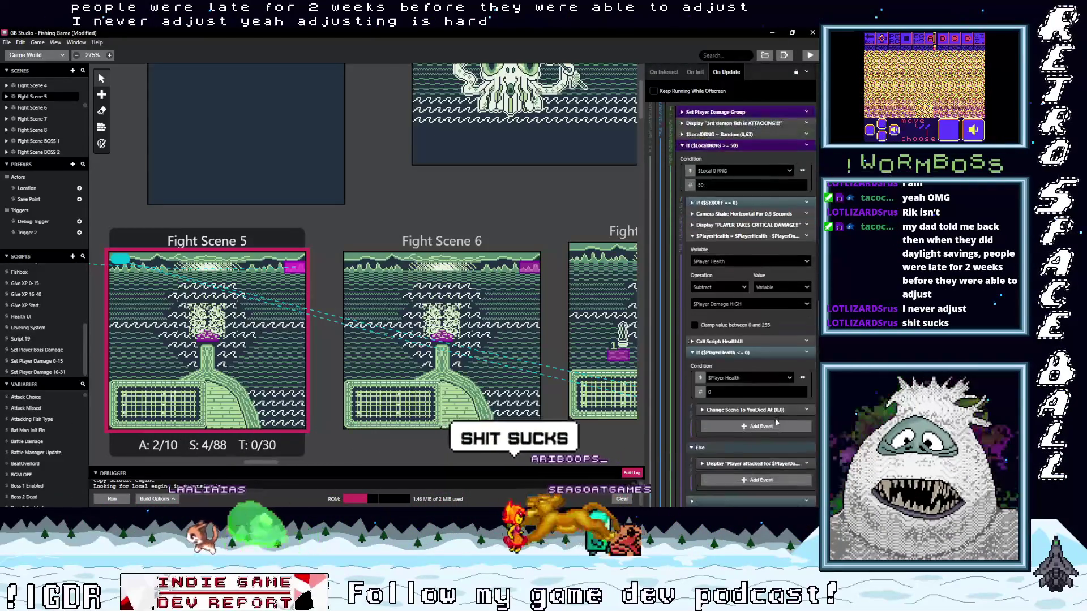
scroll(773, 417, down, 2)
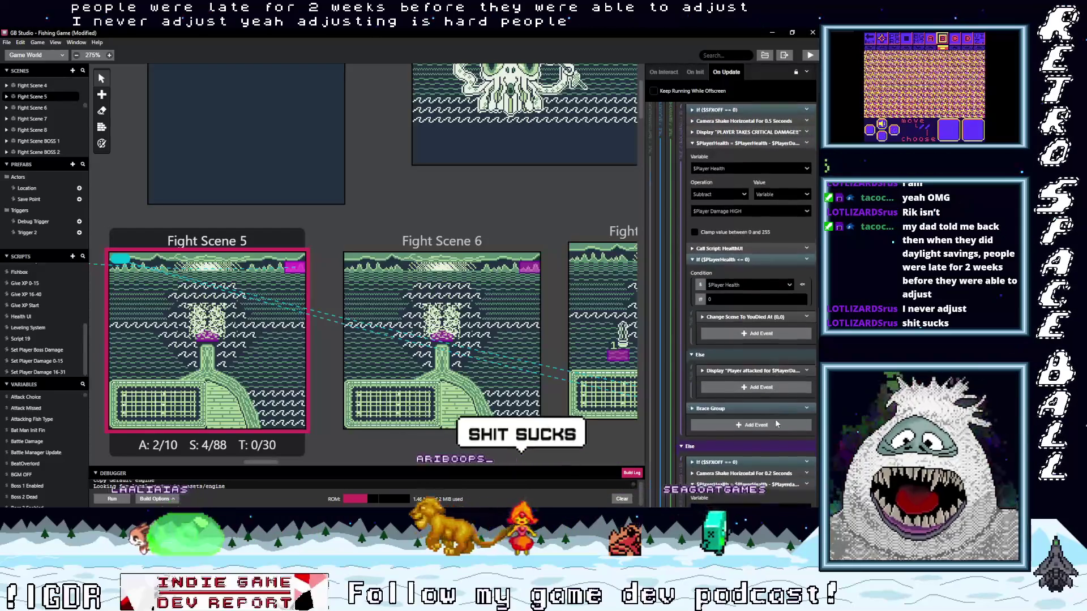
scroll(776, 419, down, 2)
scroll(775, 424, down, 3)
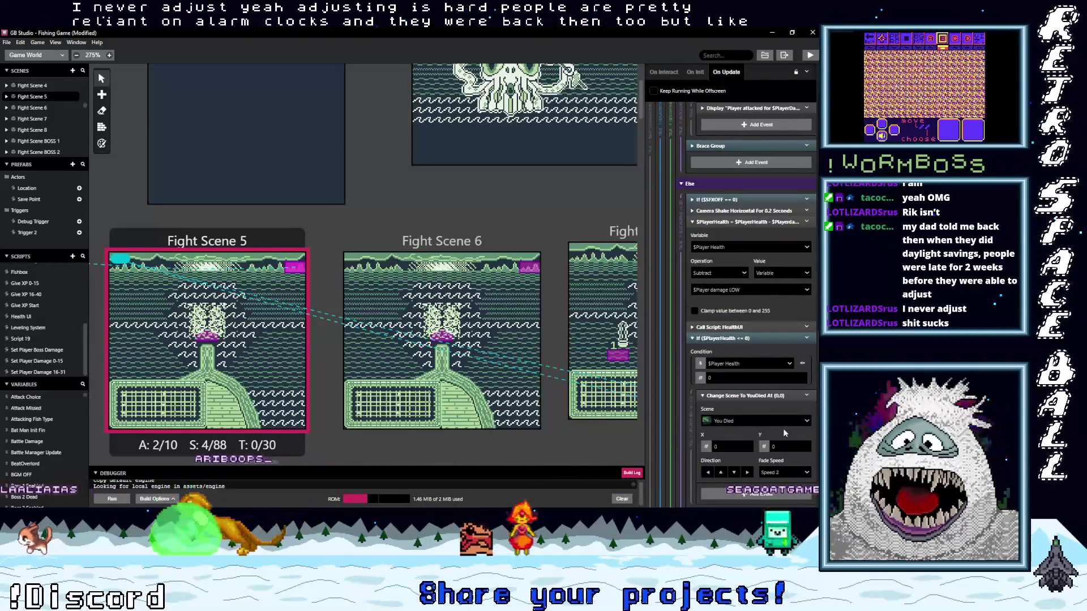
scroll(783, 430, down, 1)
scroll(781, 428, down, 5)
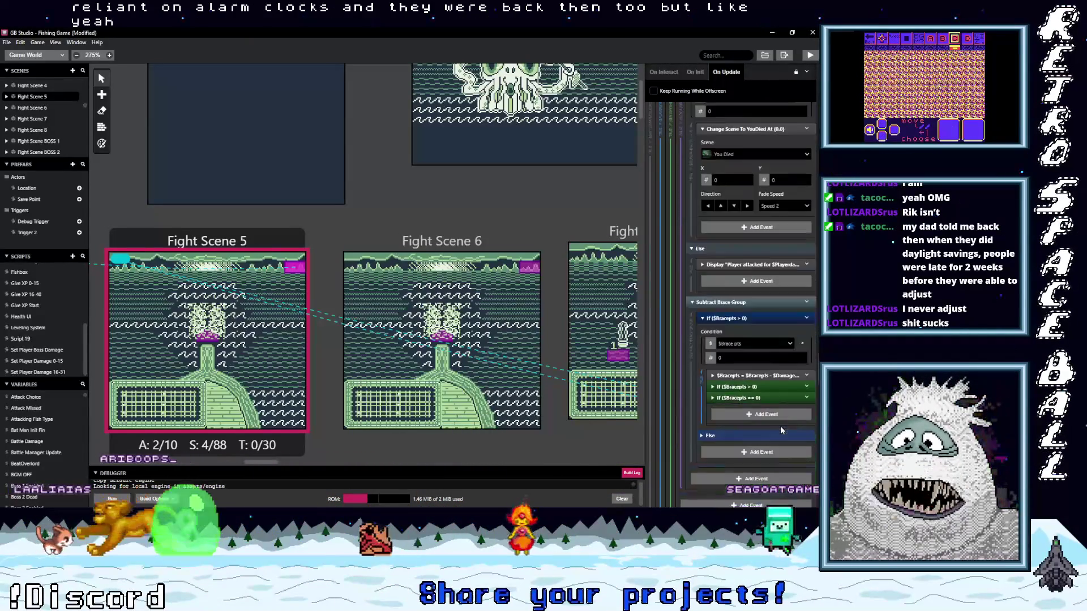
scroll(780, 426, down, 5)
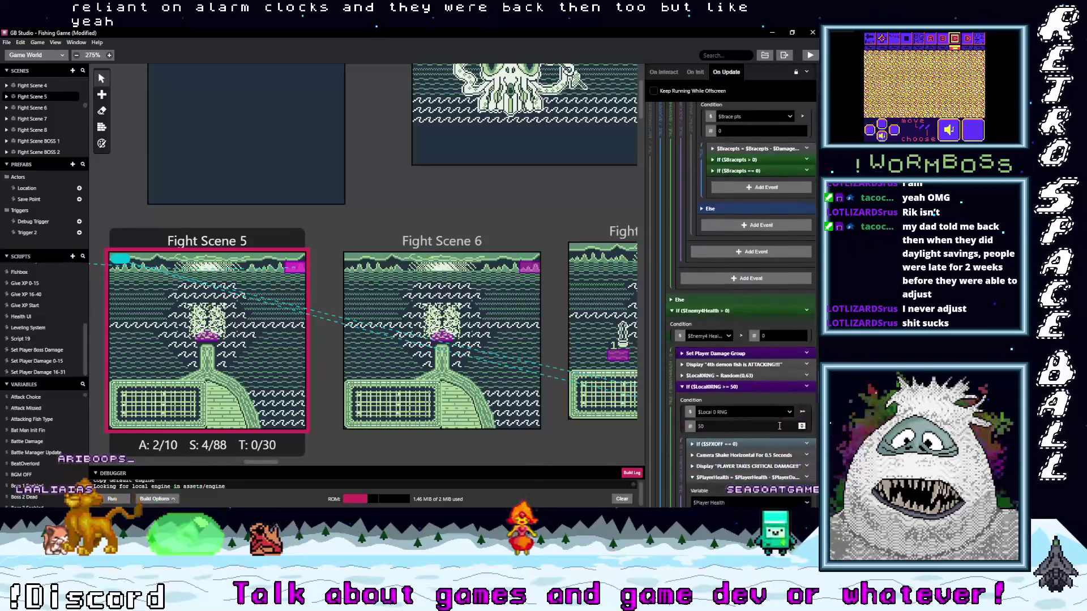
scroll(779, 426, down, 2)
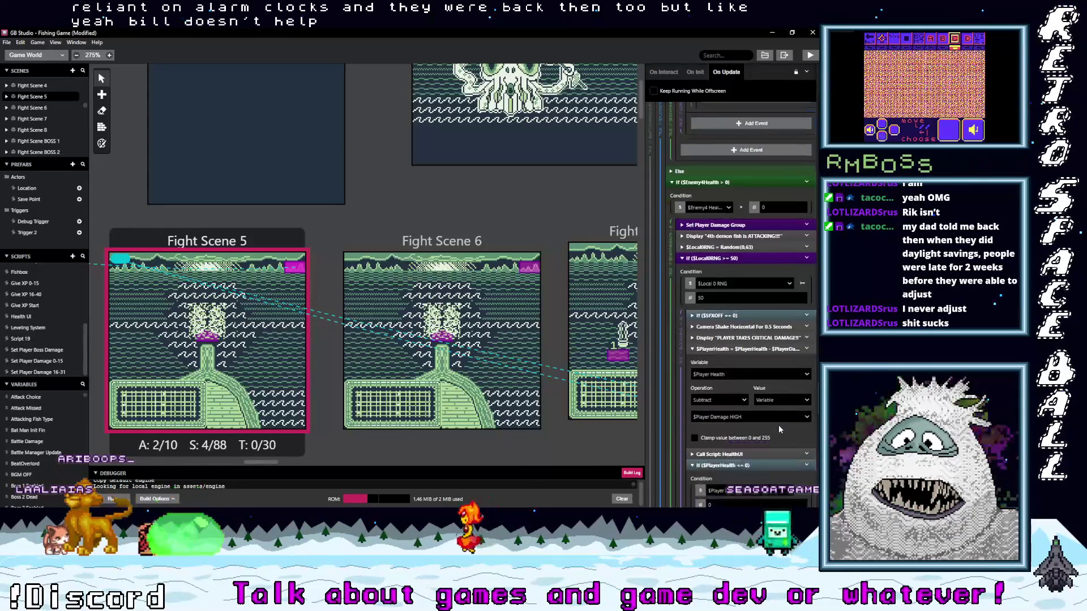
scroll(780, 426, down, 5)
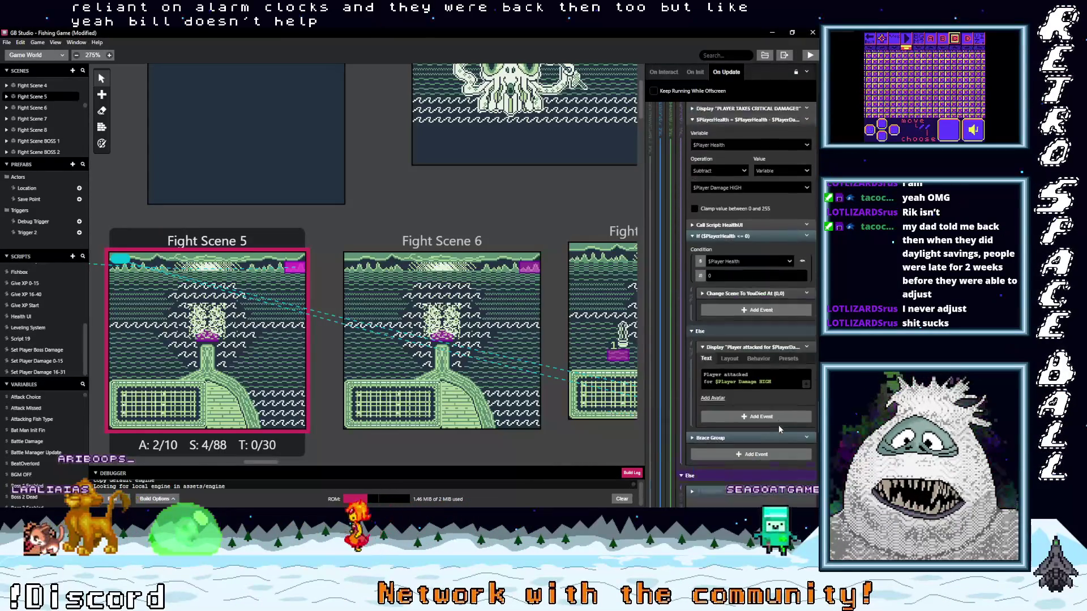
scroll(779, 426, down, 3)
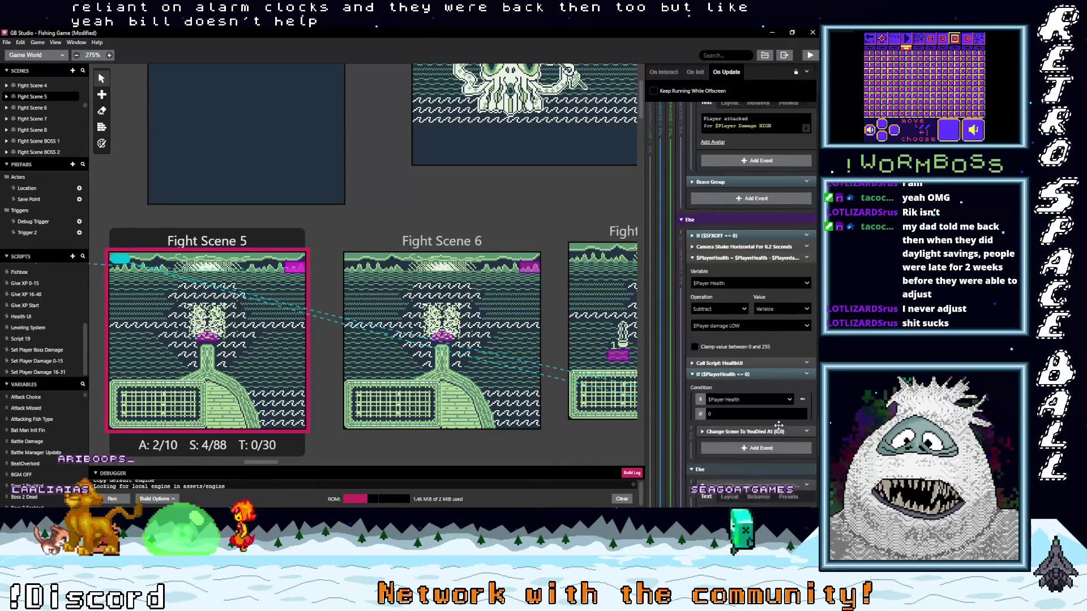
scroll(779, 425, down, 5)
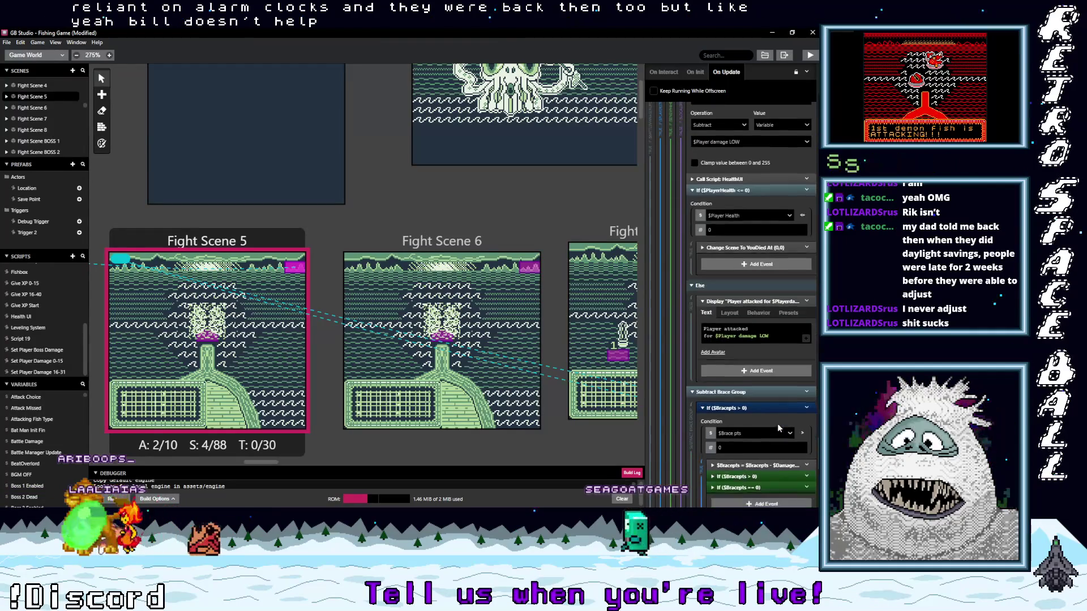
scroll(778, 423, down, 4)
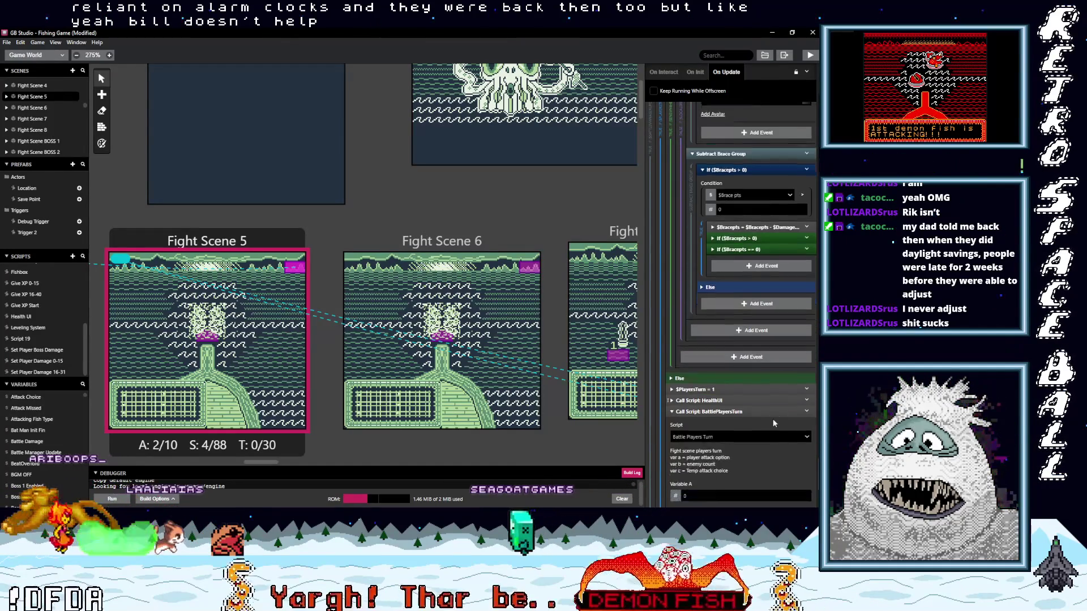
scroll(779, 425, down, 2)
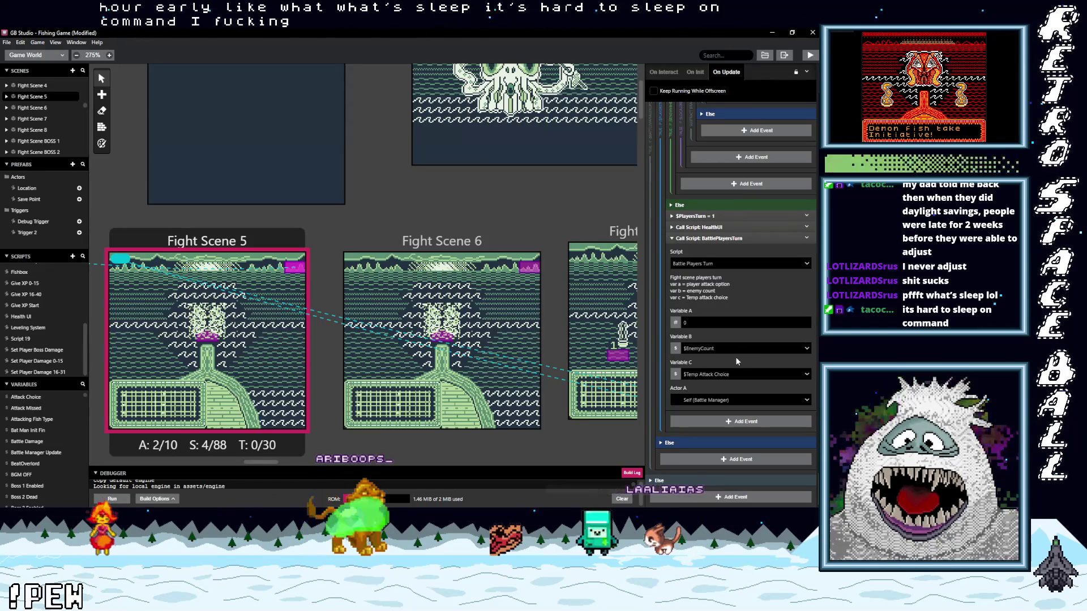
scroll(729, 355, up, 1)
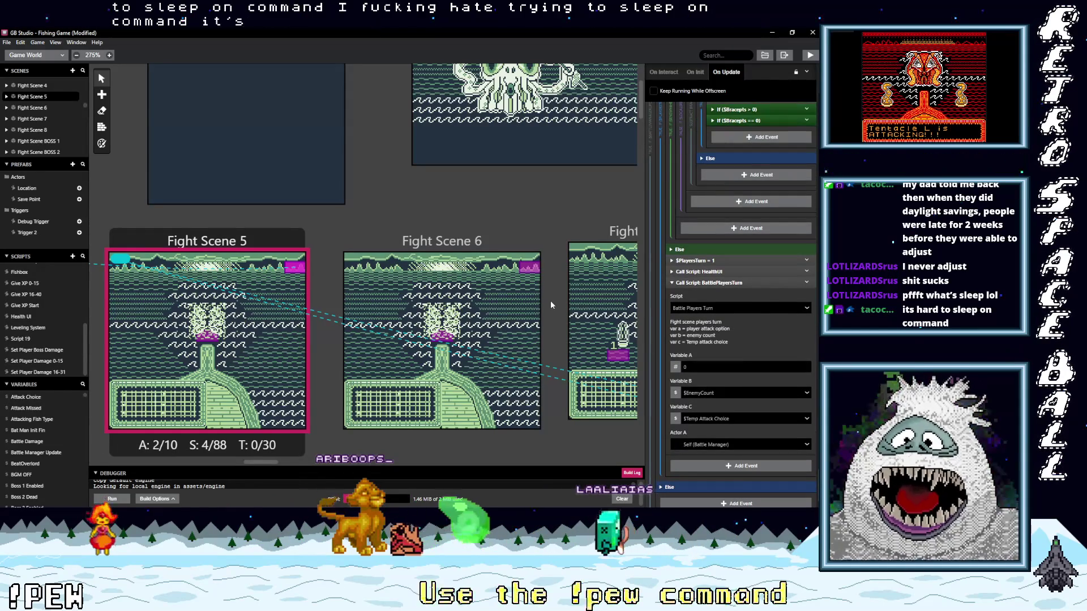
Select Fight Scene 6's battle manager, collapse $PlayersTurn == 1 and expand $PlayersTurn == 0.
click(531, 272)
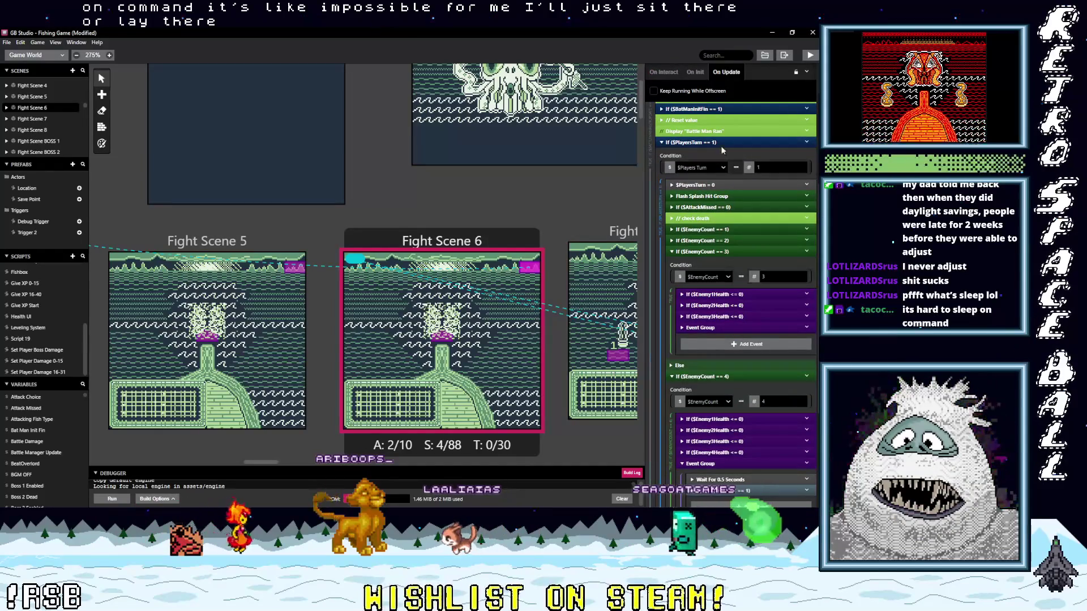
click(720, 143)
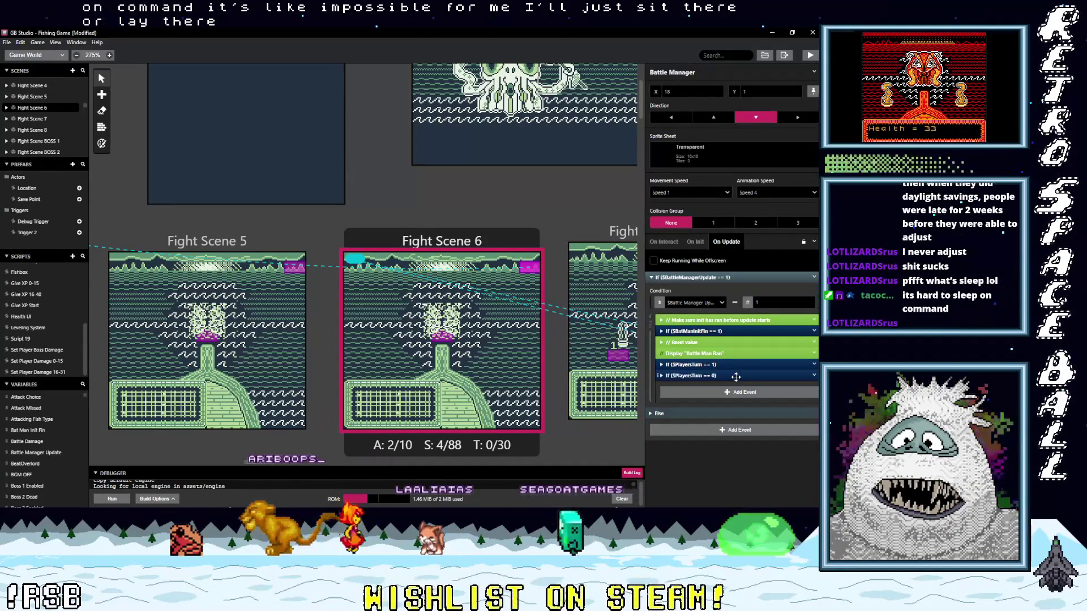
click(736, 376)
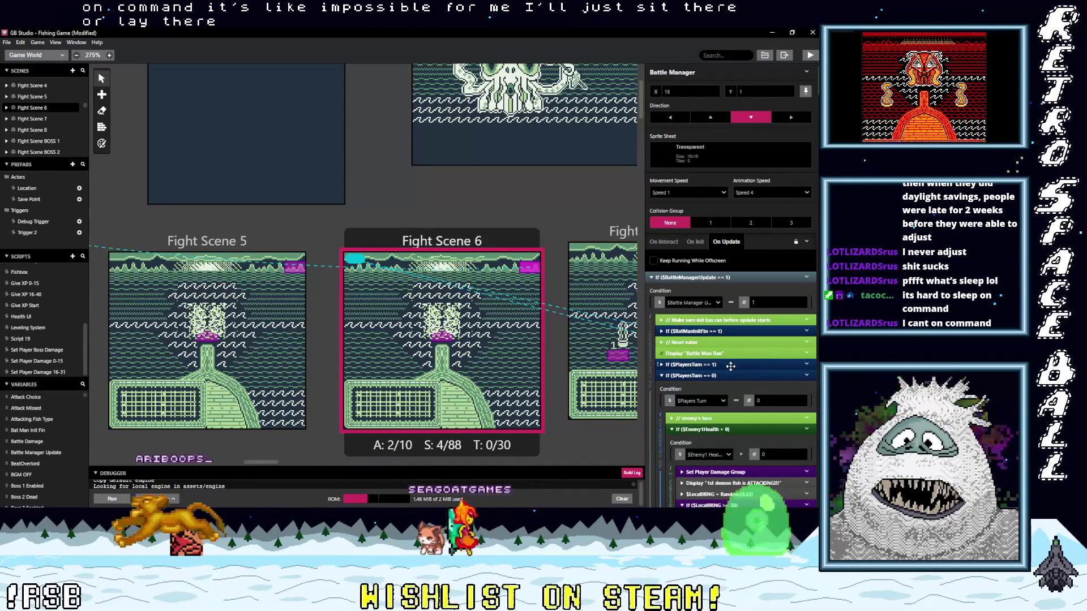
Scroll down the enemy-turn branch to the If $PlayerHealth <= 0 blocks.
scroll(733, 376, down, 5)
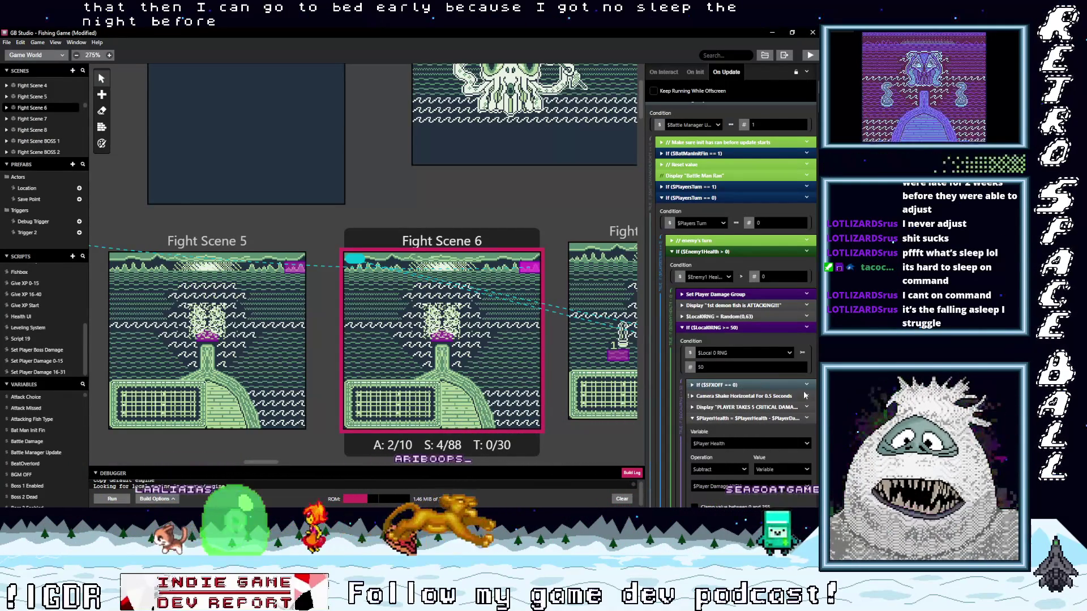
scroll(747, 424, down, 2)
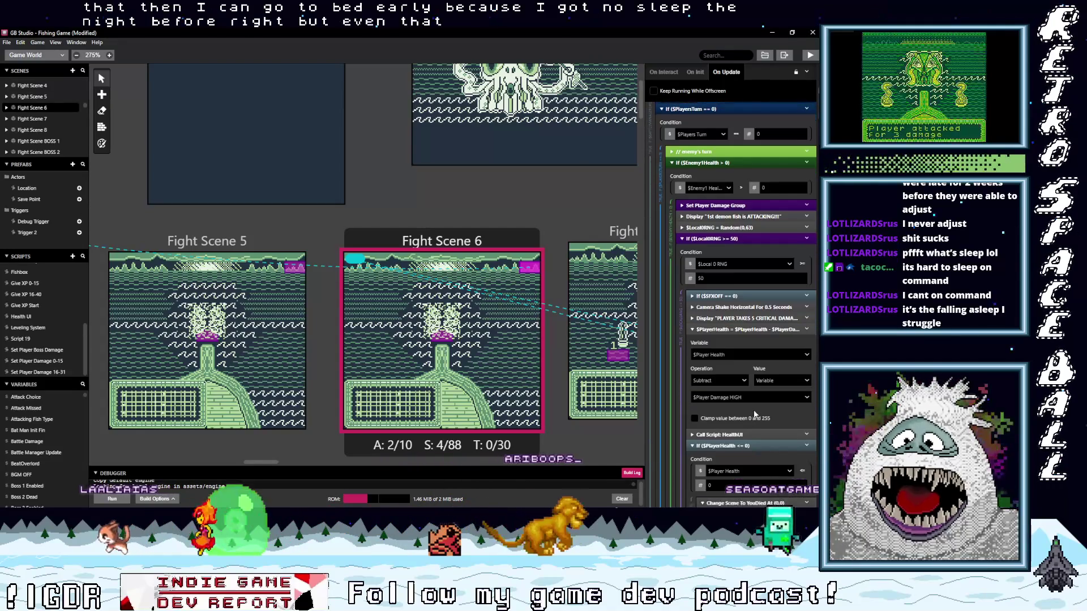
scroll(758, 425, down, 2)
scroll(758, 426, down, 4)
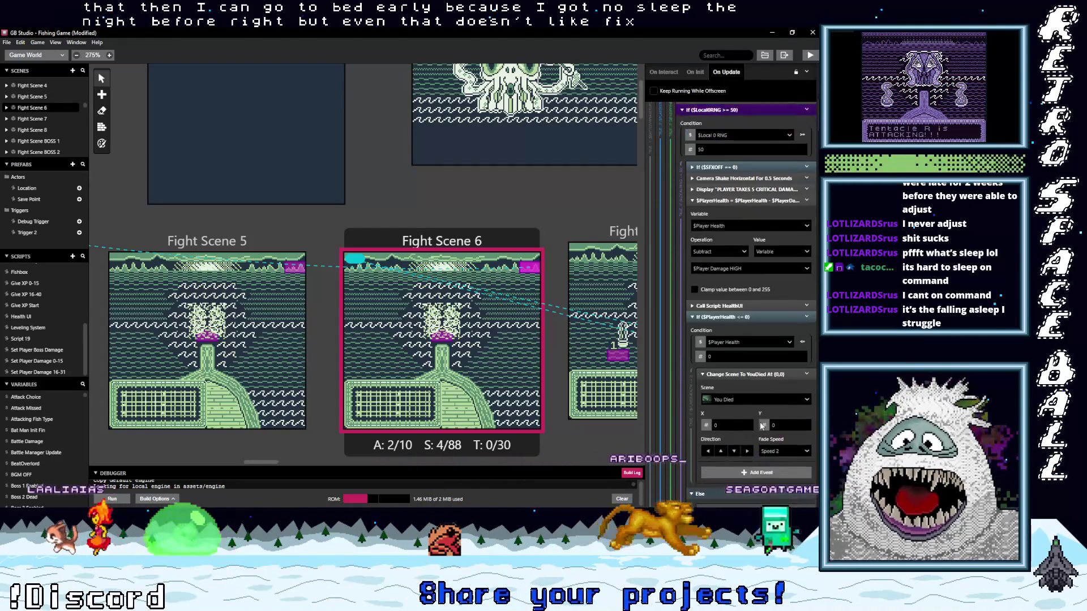
scroll(762, 422, down, 9)
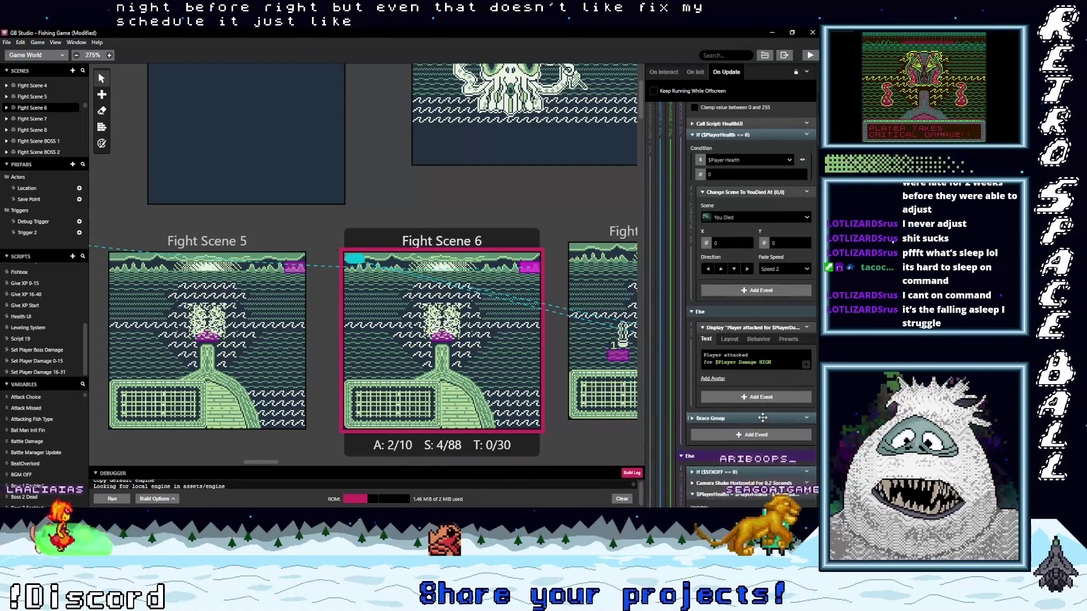
scroll(763, 417, down, 4)
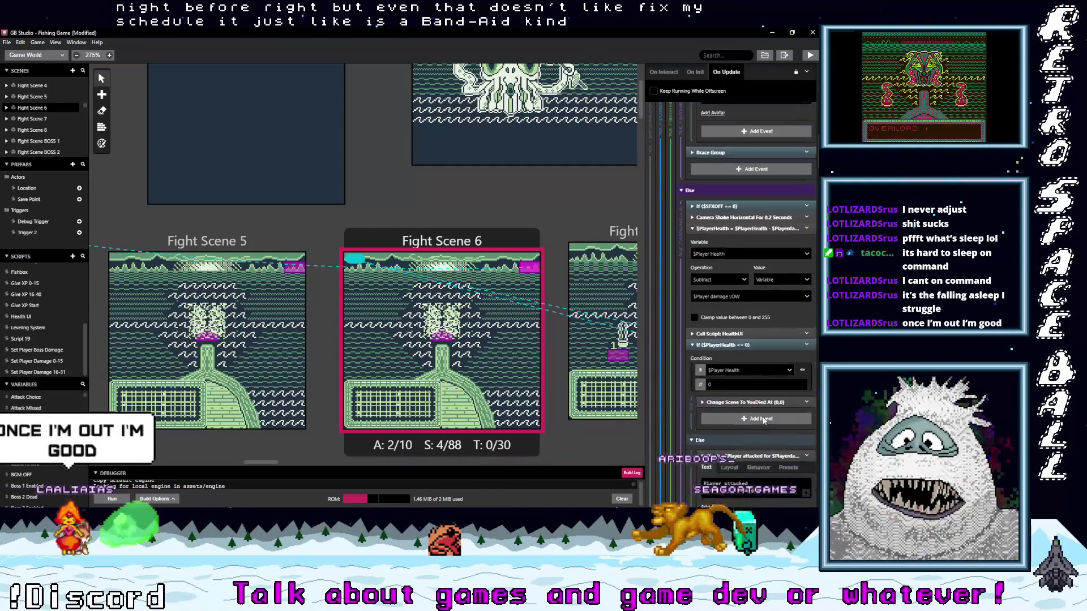
scroll(768, 412, down, 8)
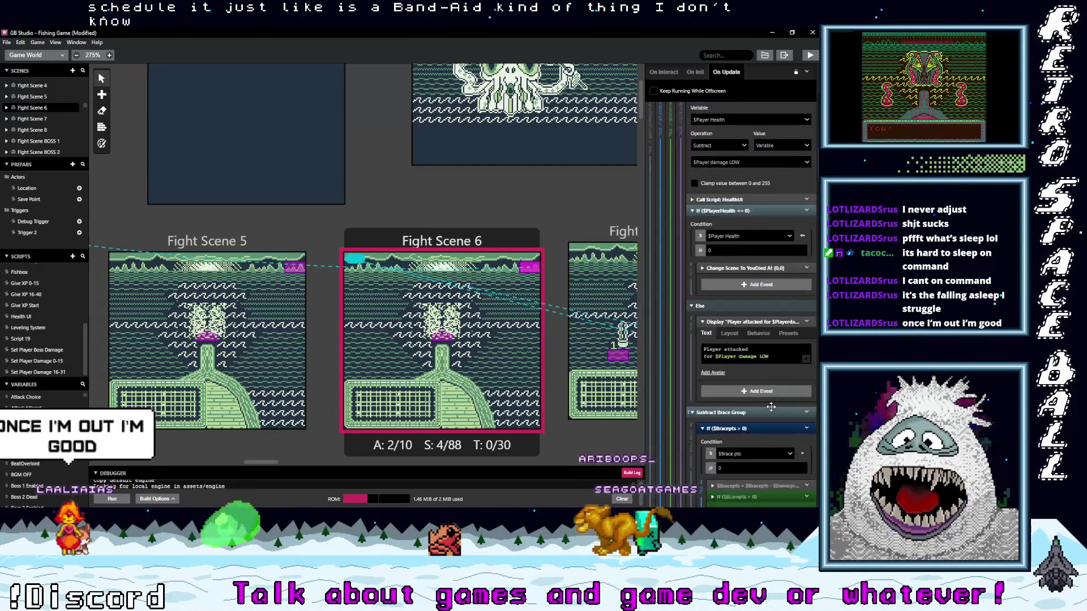
scroll(772, 409, down, 10)
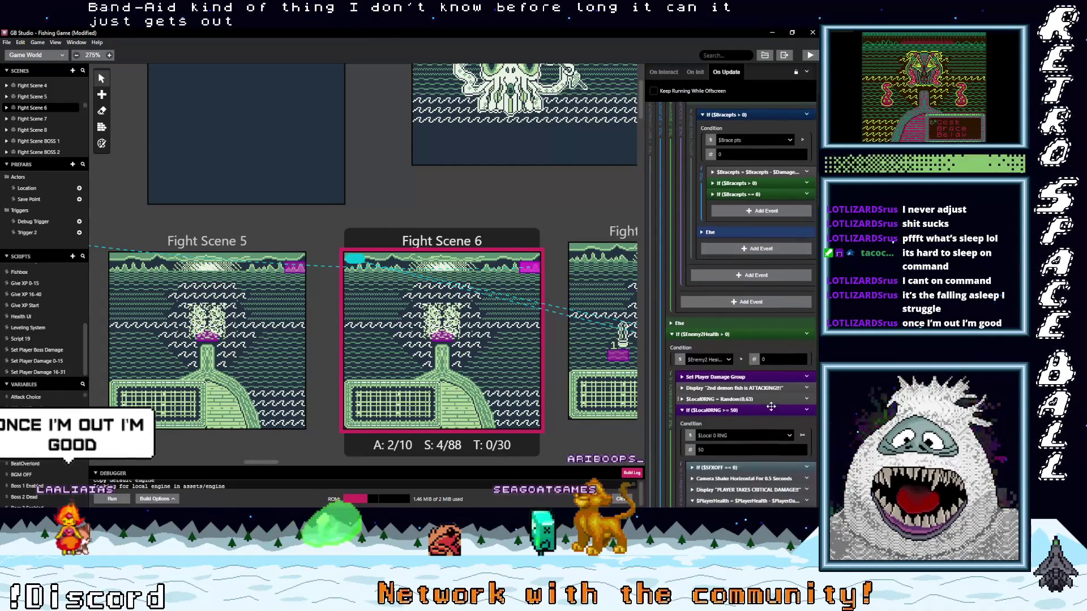
scroll(771, 408, down, 8)
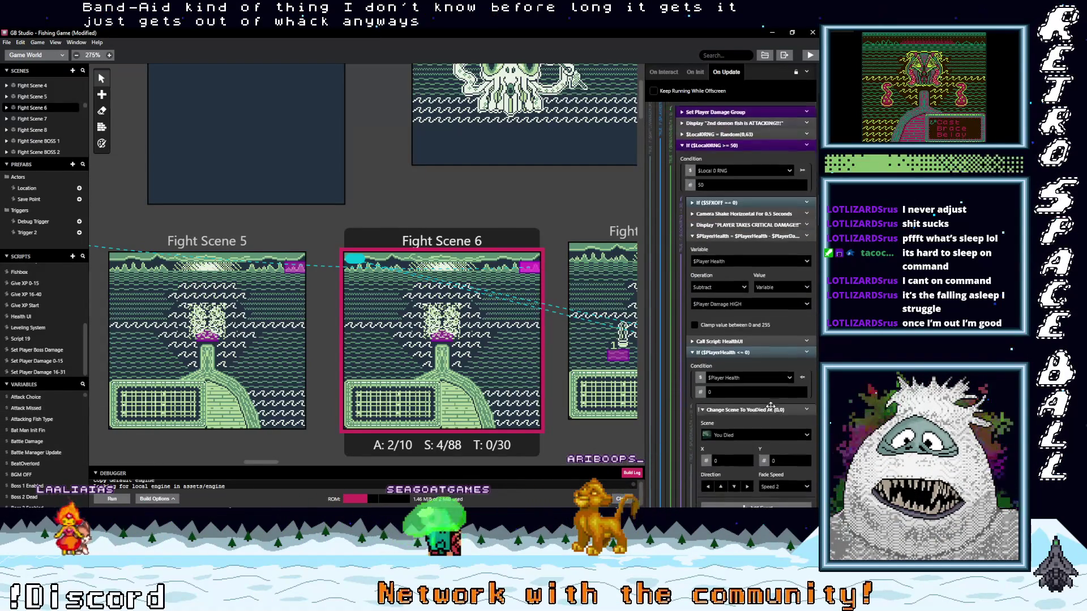
scroll(770, 406, down, 8)
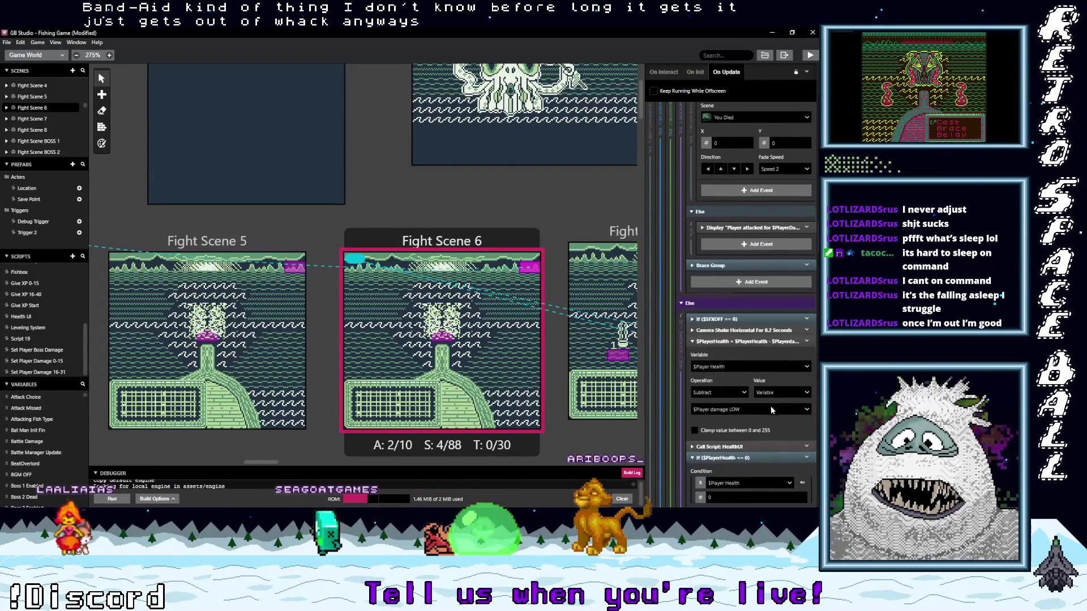
scroll(771, 406, down, 7)
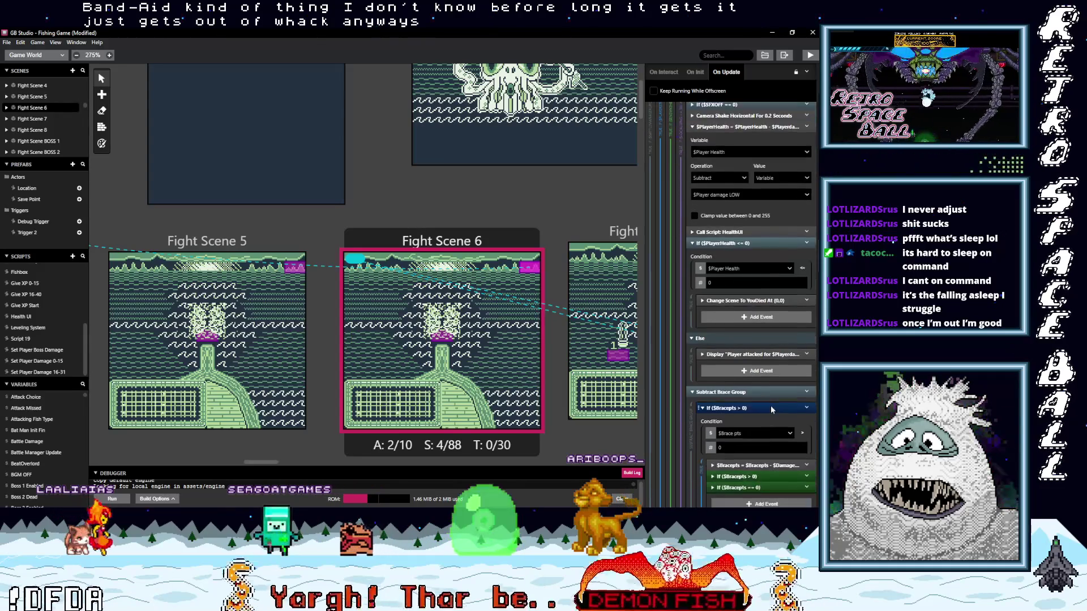
scroll(770, 406, down, 8)
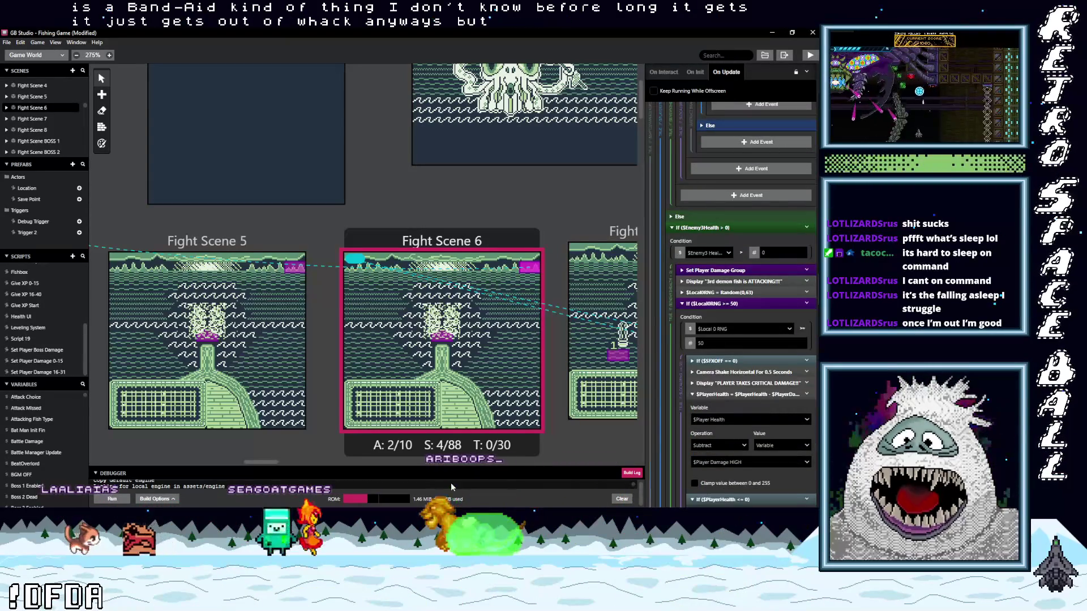
drag(260, 461, 263, 461)
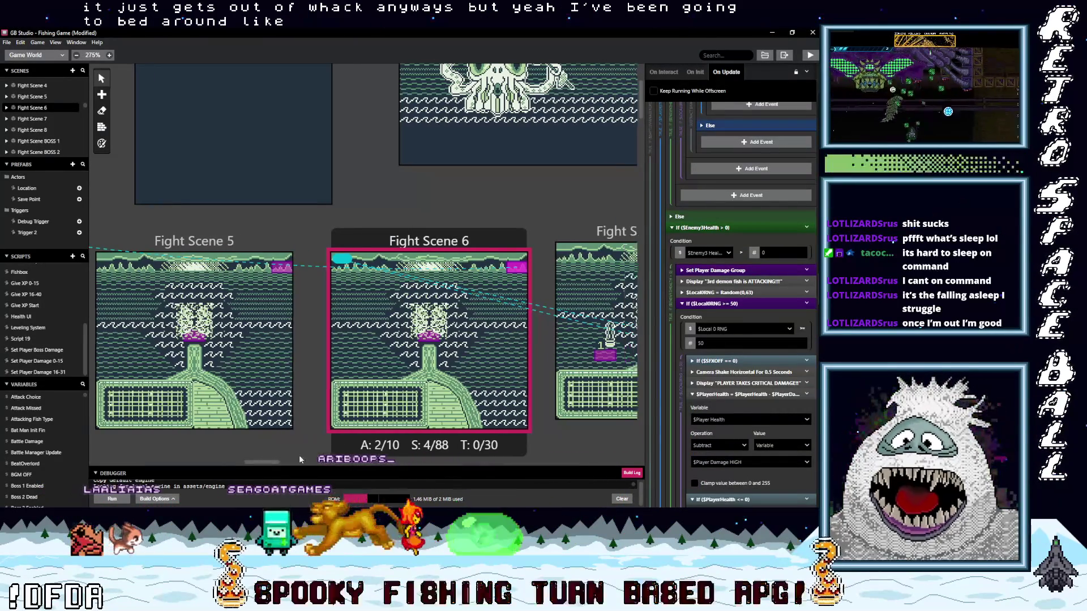
scroll(727, 434, down, 8)
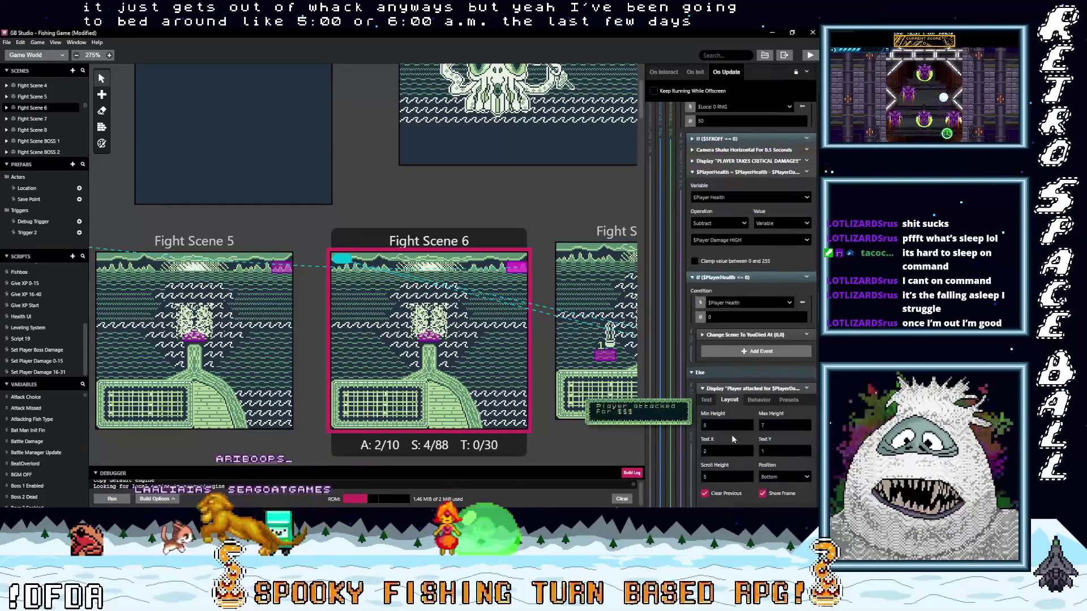
scroll(732, 435, down, 1)
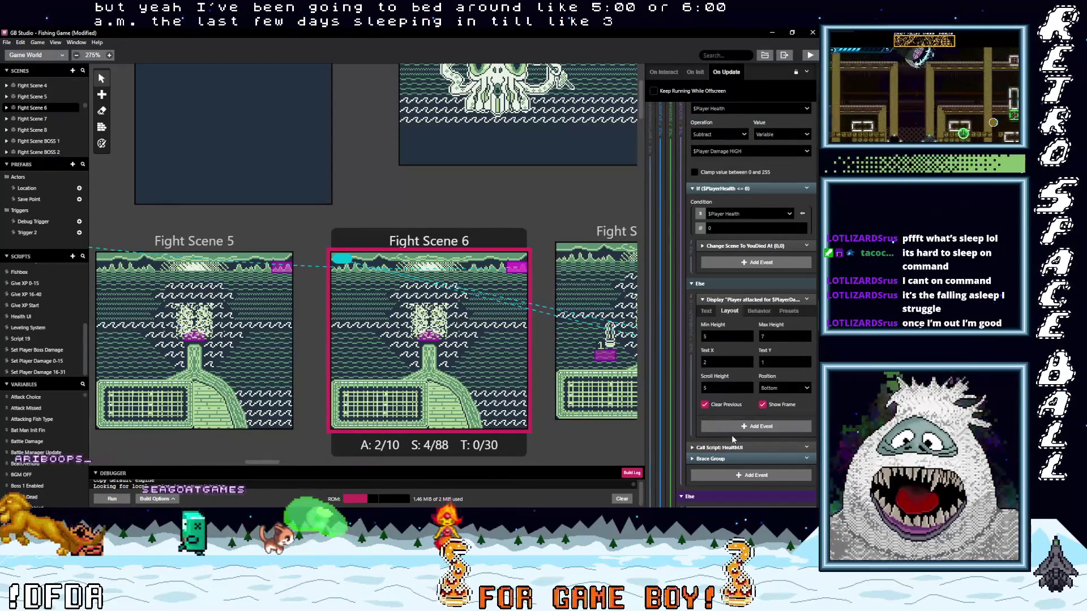
mouse_move(755, 408)
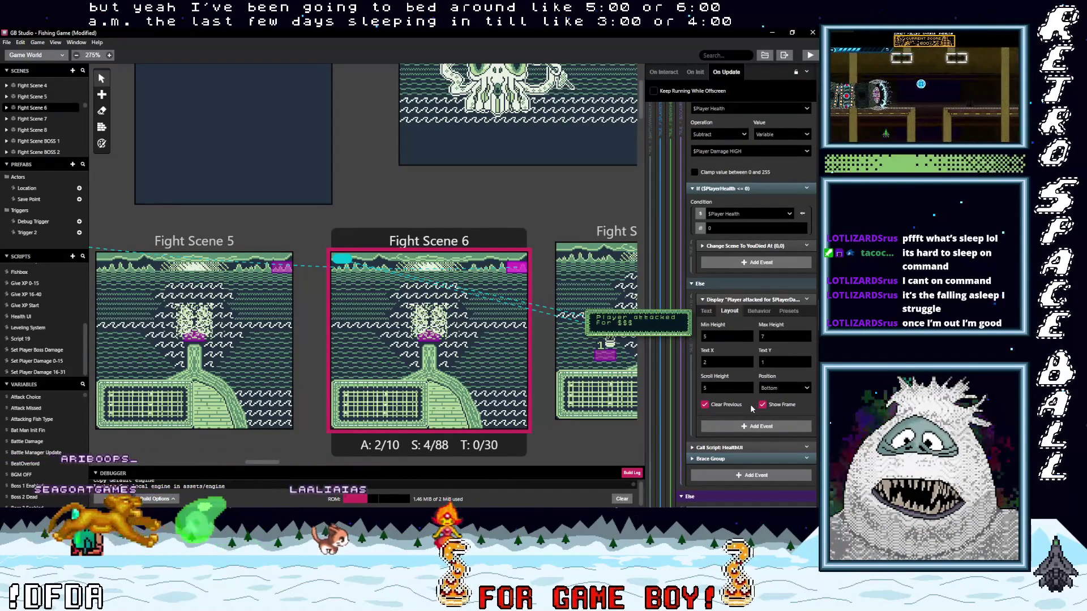
scroll(750, 406, down, 5)
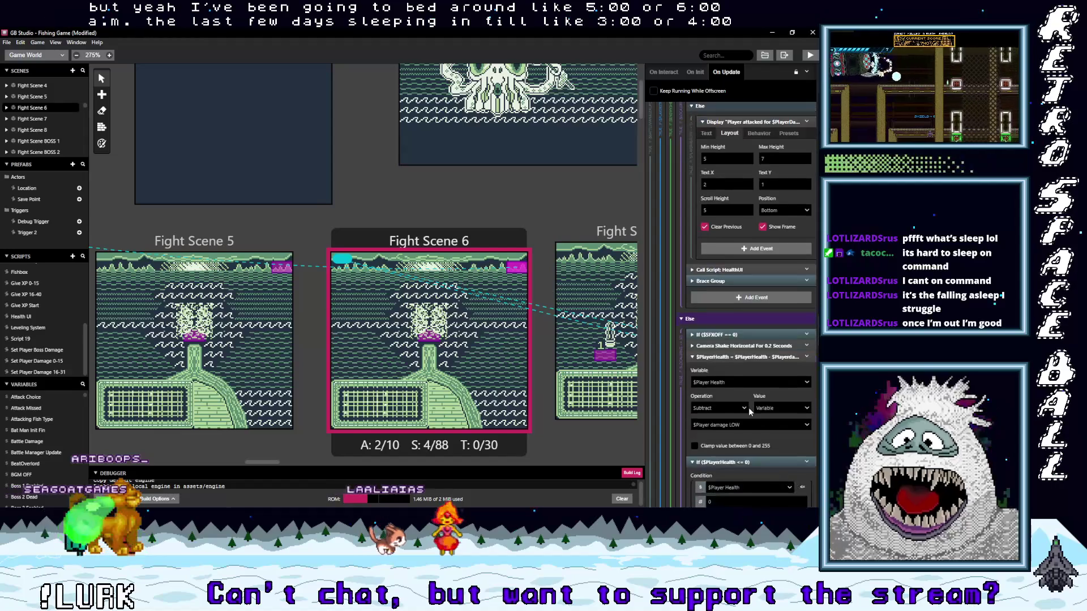
scroll(748, 407, down, 3)
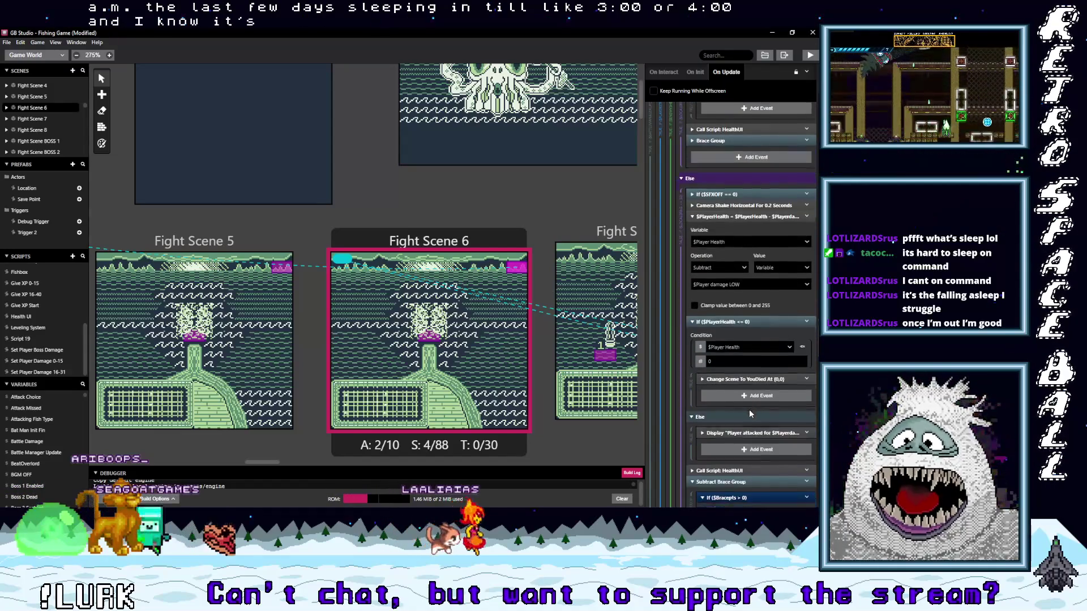
scroll(750, 414, down, 3)
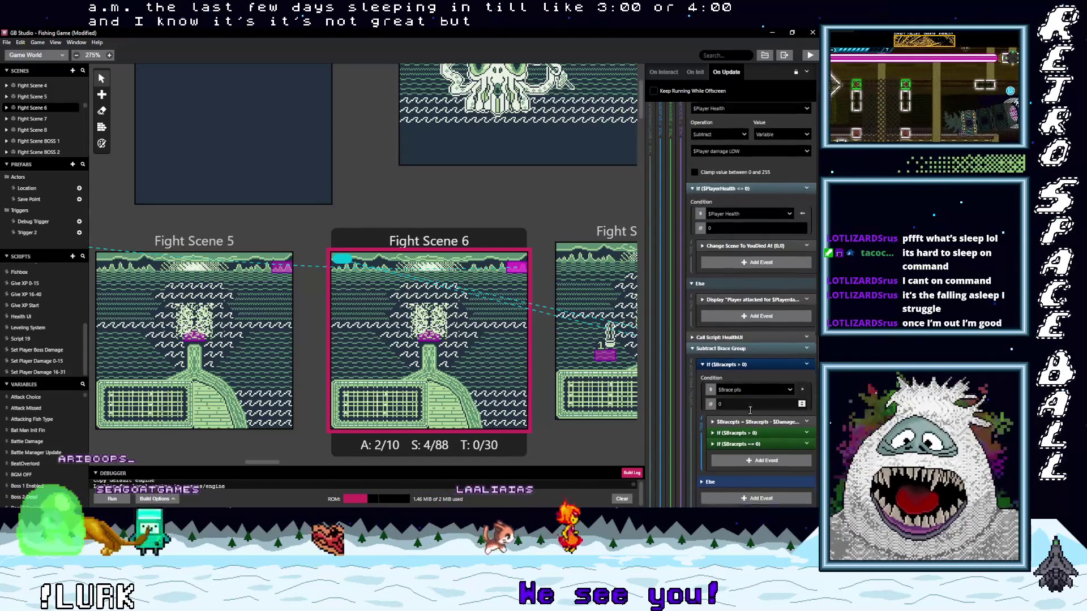
scroll(750, 410, down, 7)
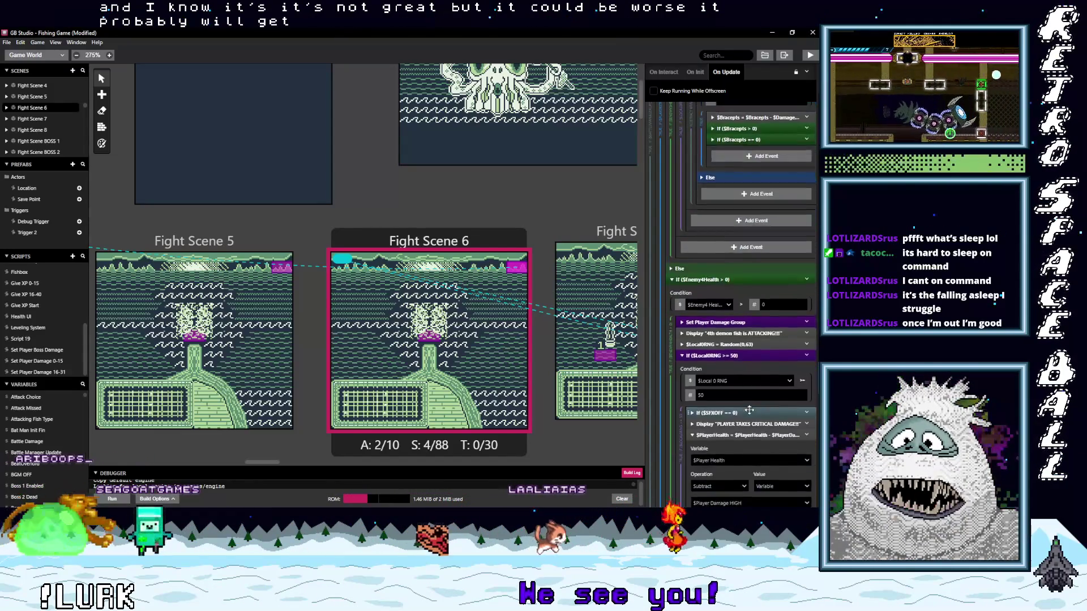
scroll(749, 409, down, 1)
scroll(749, 409, down, 1)
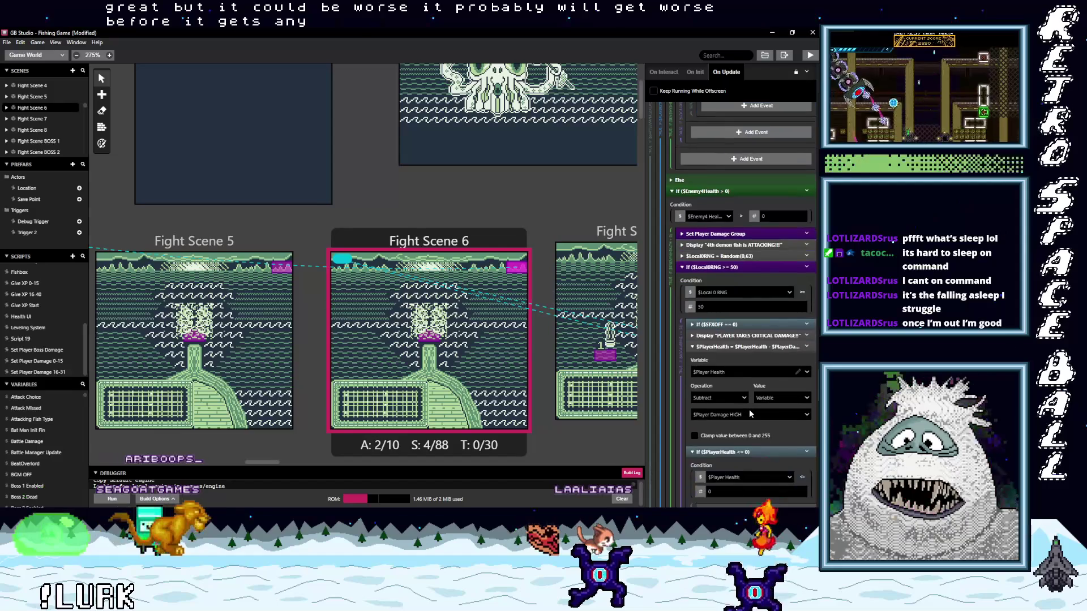
scroll(749, 409, down, 2)
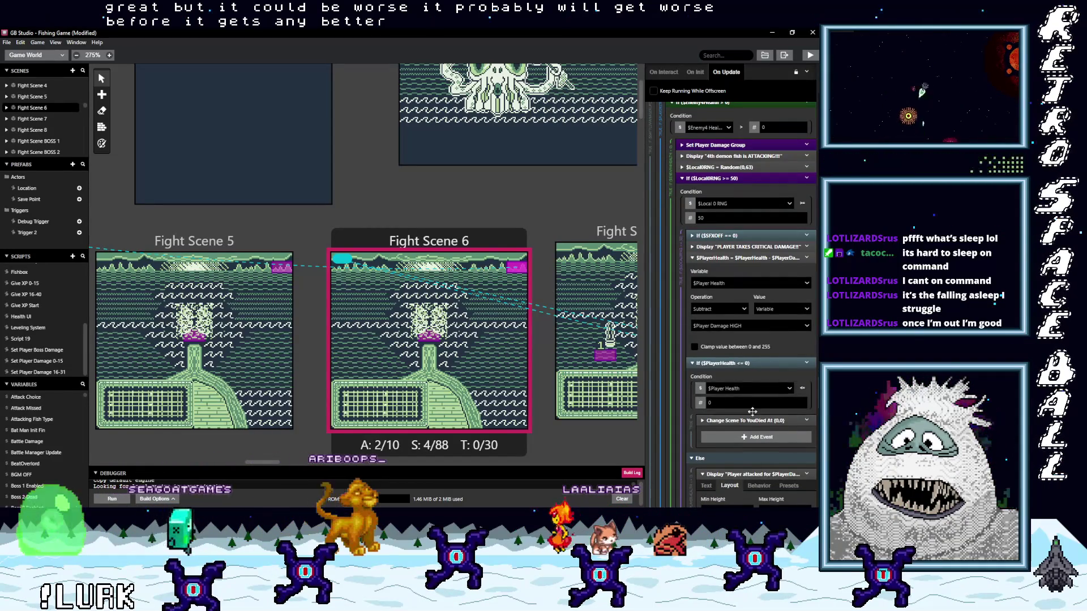
scroll(753, 416, down, 4)
scroll(753, 417, down, 4)
scroll(752, 412, down, 5)
scroll(752, 412, down, 2)
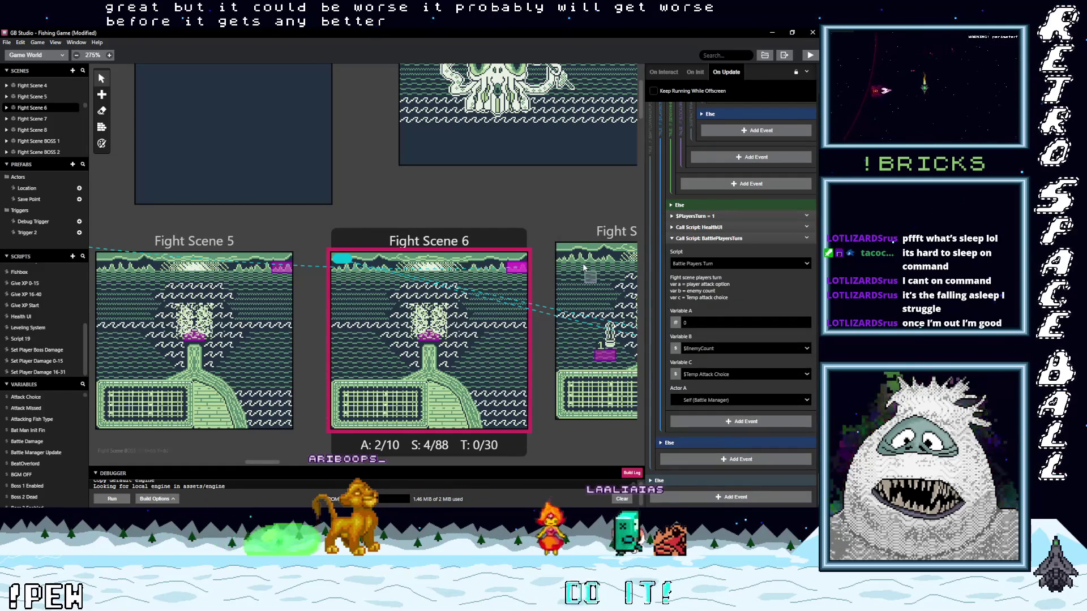
mouse_move(268, 461)
mouse_down()
mouse_move(302, 463)
mouse_move(290, 463)
mouse_up()
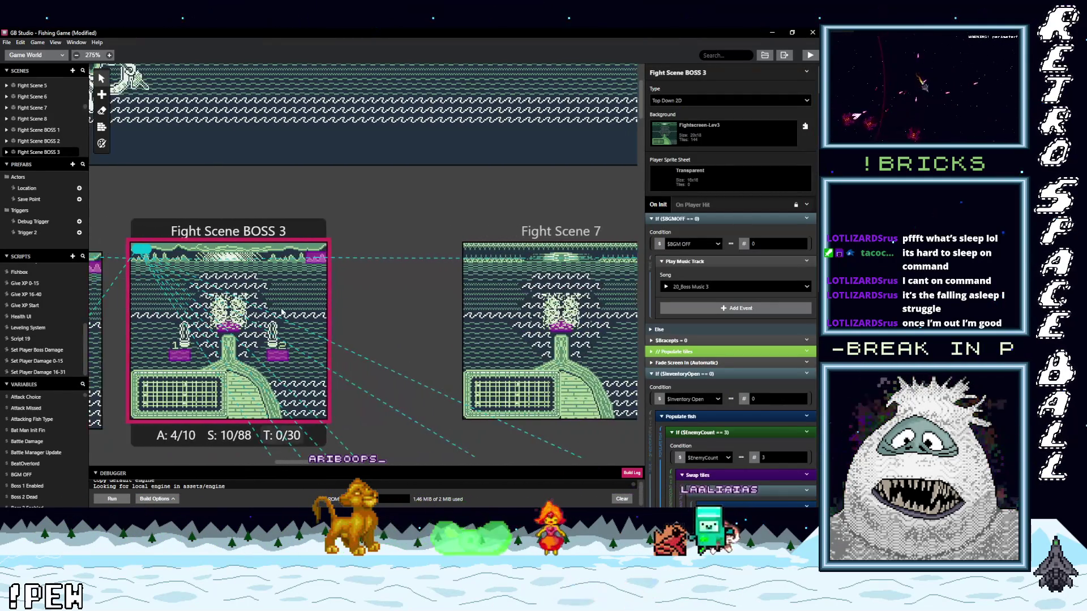
Select Fight Scene 7's Battle Manager actor to show its On Update script.
click(317, 260)
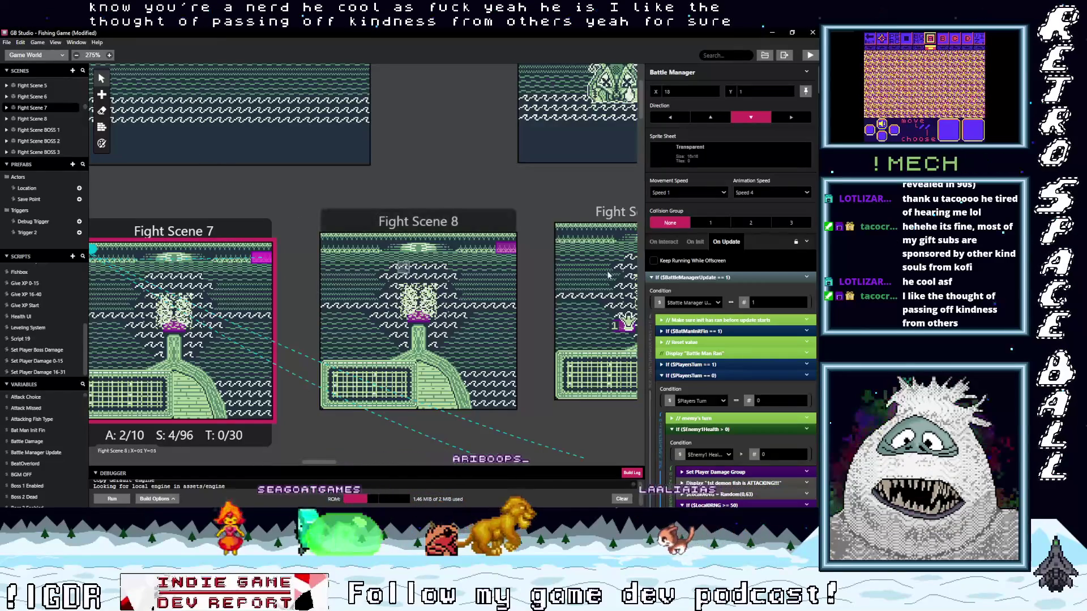
scroll(742, 363, down, 5)
scroll(760, 373, down, 5)
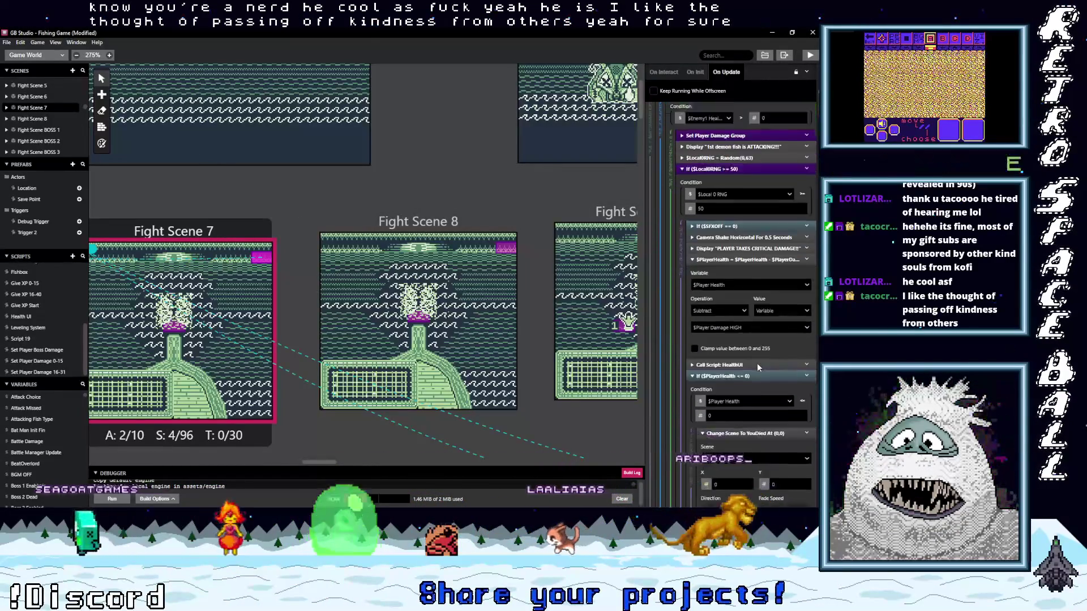
scroll(758, 367, down, 9)
scroll(758, 367, up, 7)
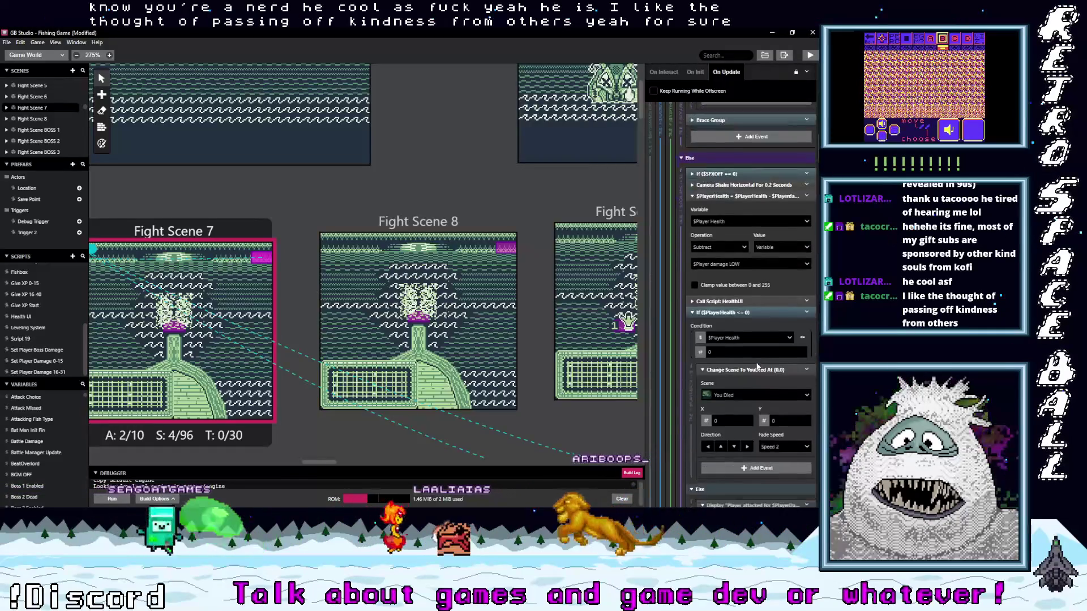
scroll(757, 366, down, 2)
scroll(758, 325, down, 10)
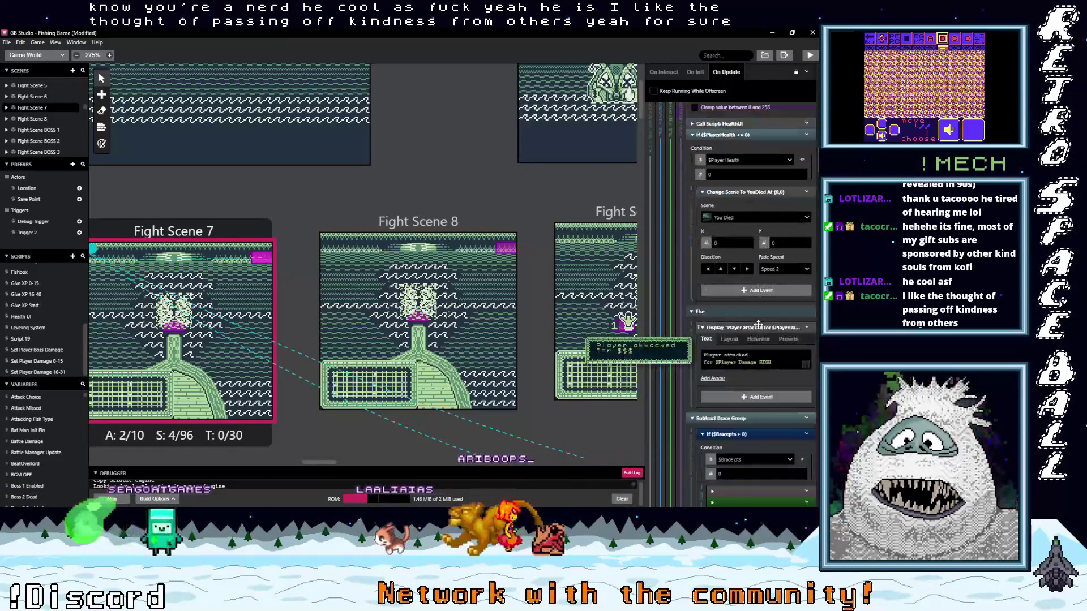
scroll(758, 328, down, 4)
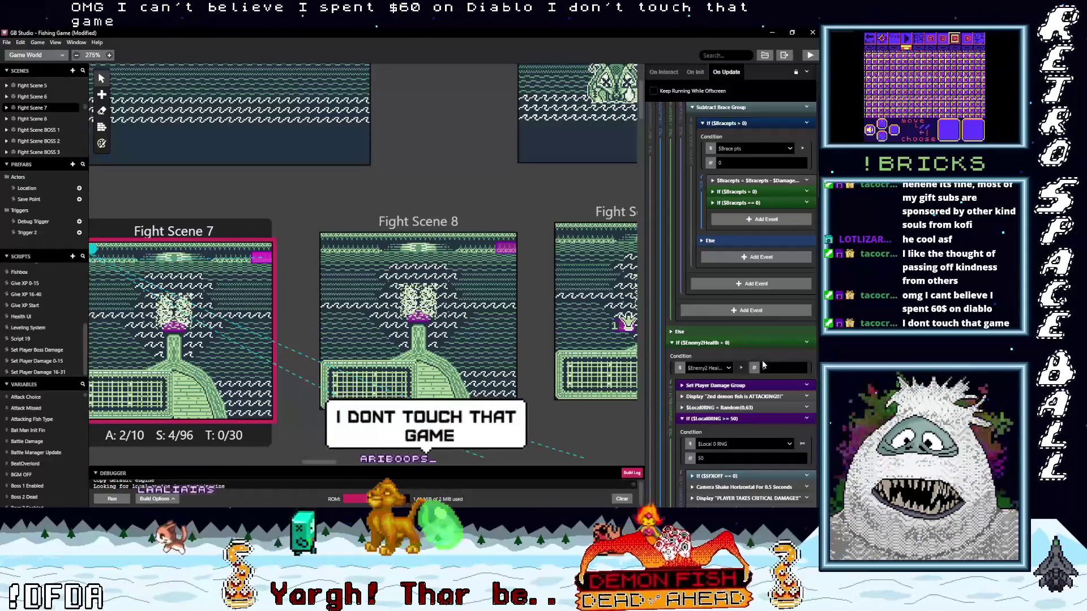
scroll(764, 356, down, 3)
scroll(761, 366, down, 9)
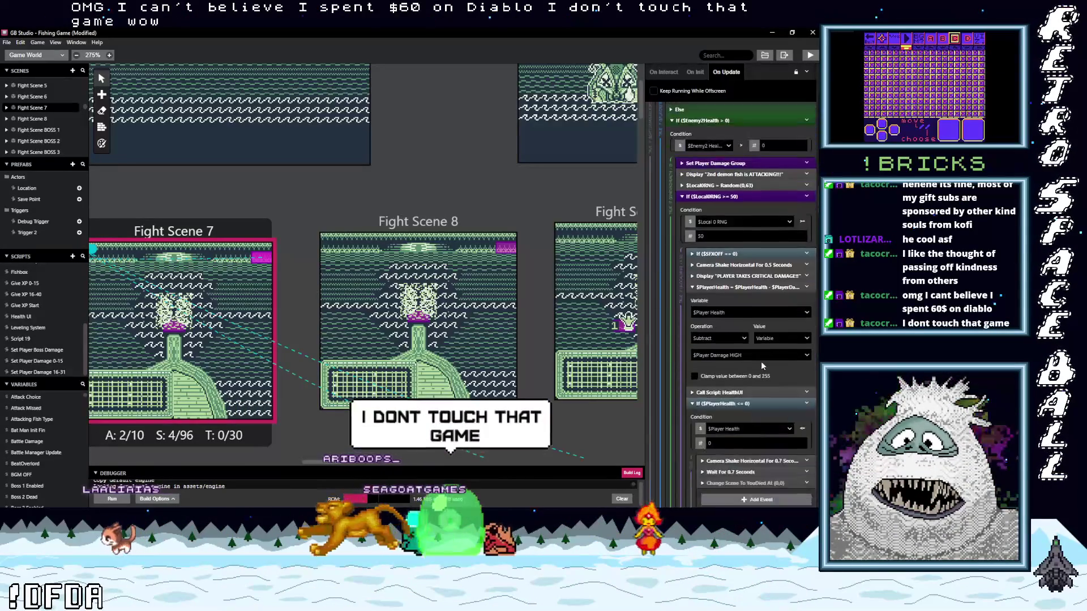
scroll(763, 366, down, 3)
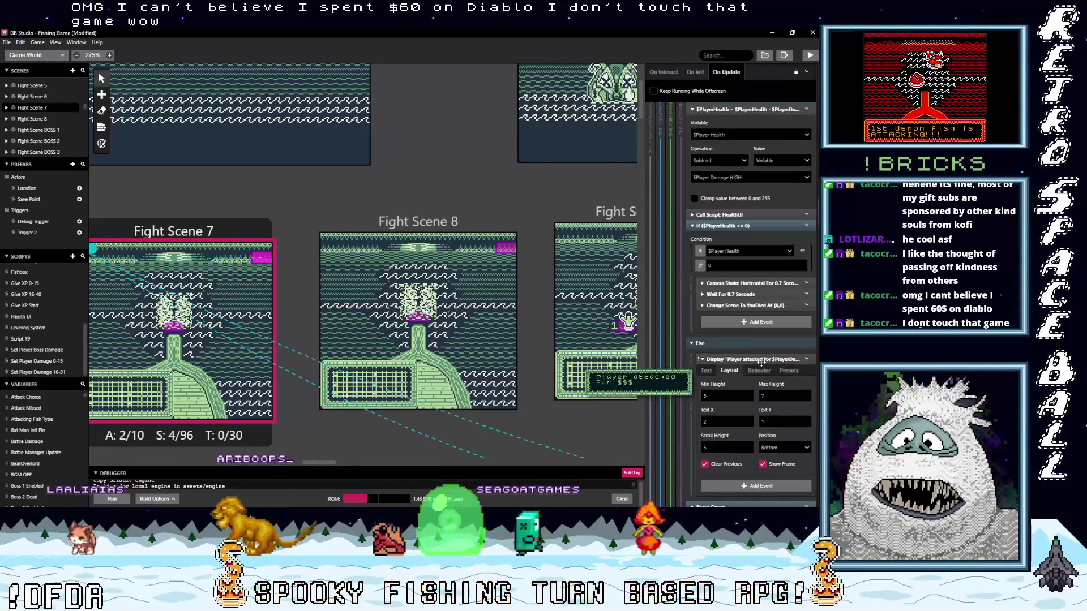
scroll(761, 365, down, 7)
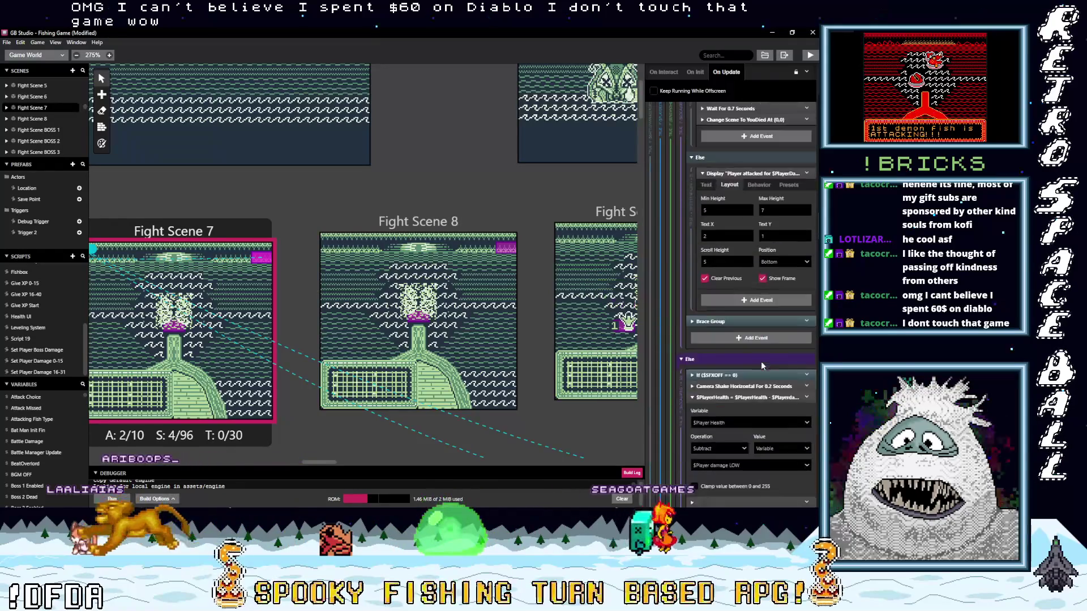
scroll(762, 366, down, 7)
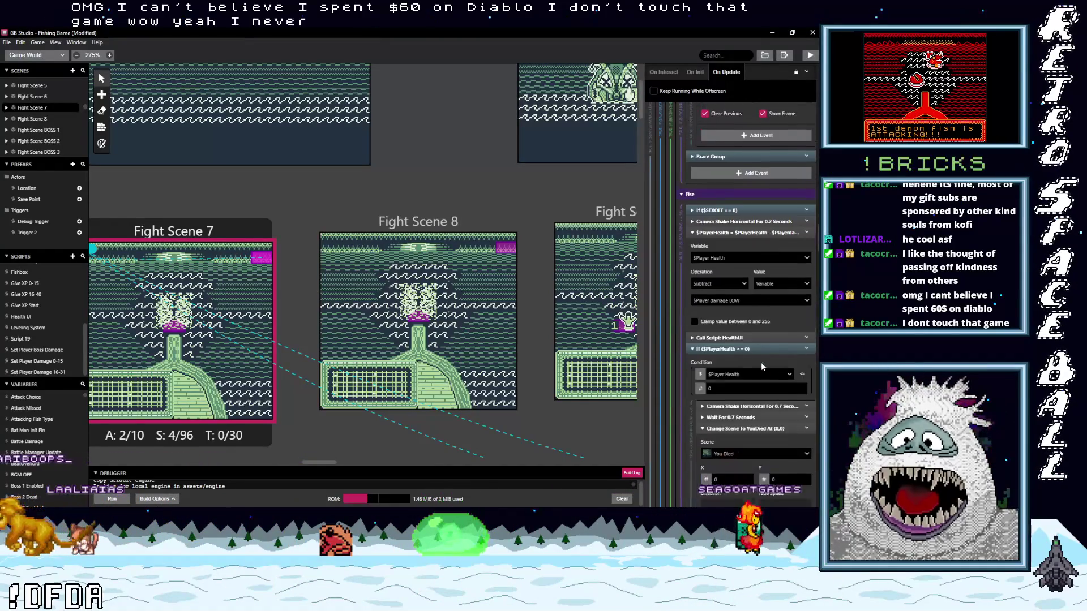
scroll(763, 366, down, 10)
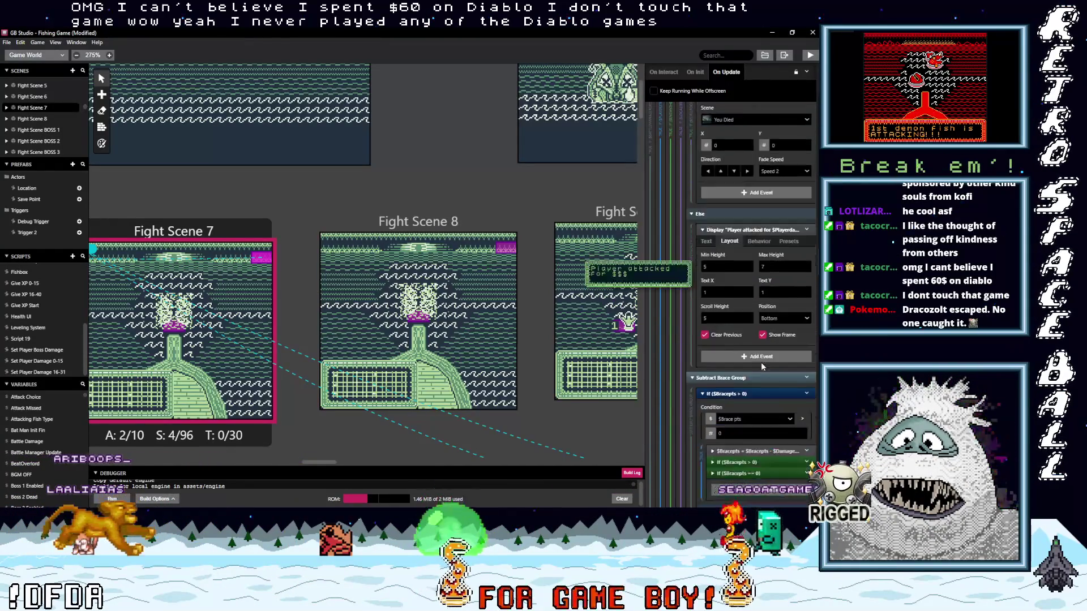
scroll(762, 367, down, 3)
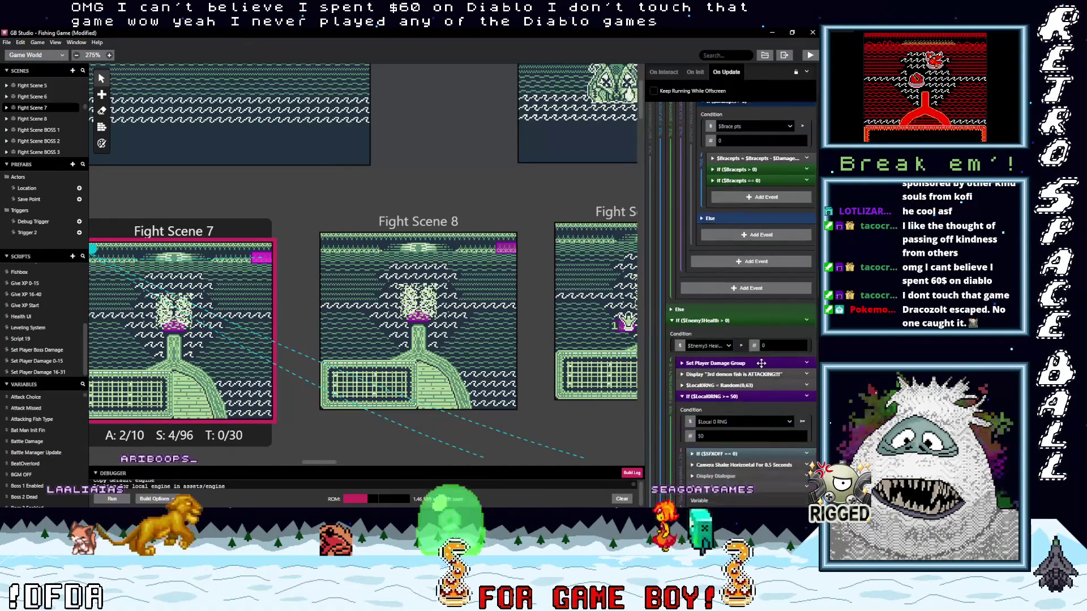
scroll(762, 368, down, 6)
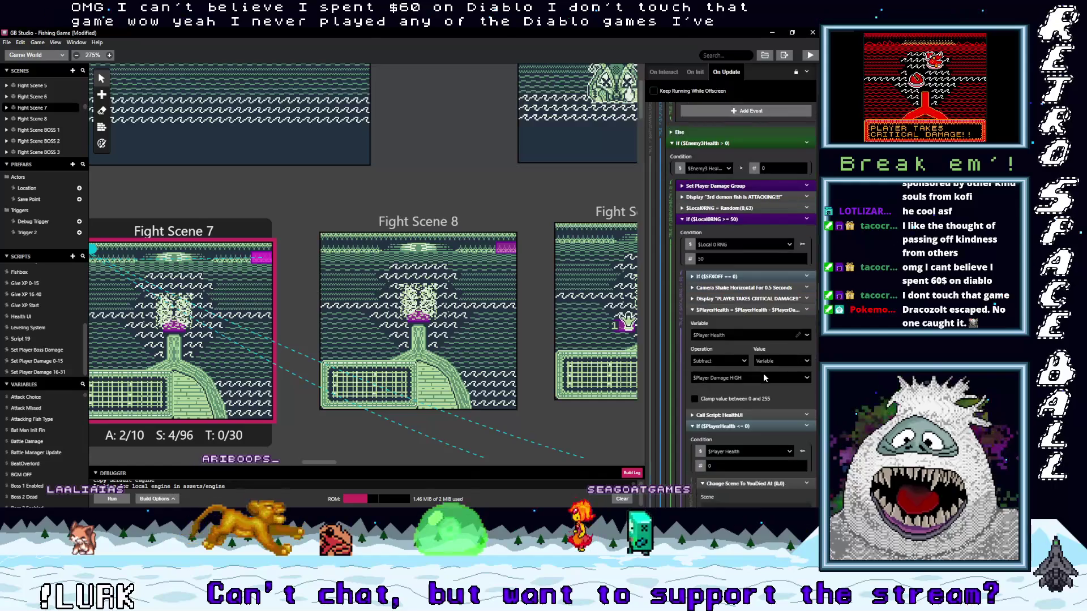
scroll(764, 374, down, 7)
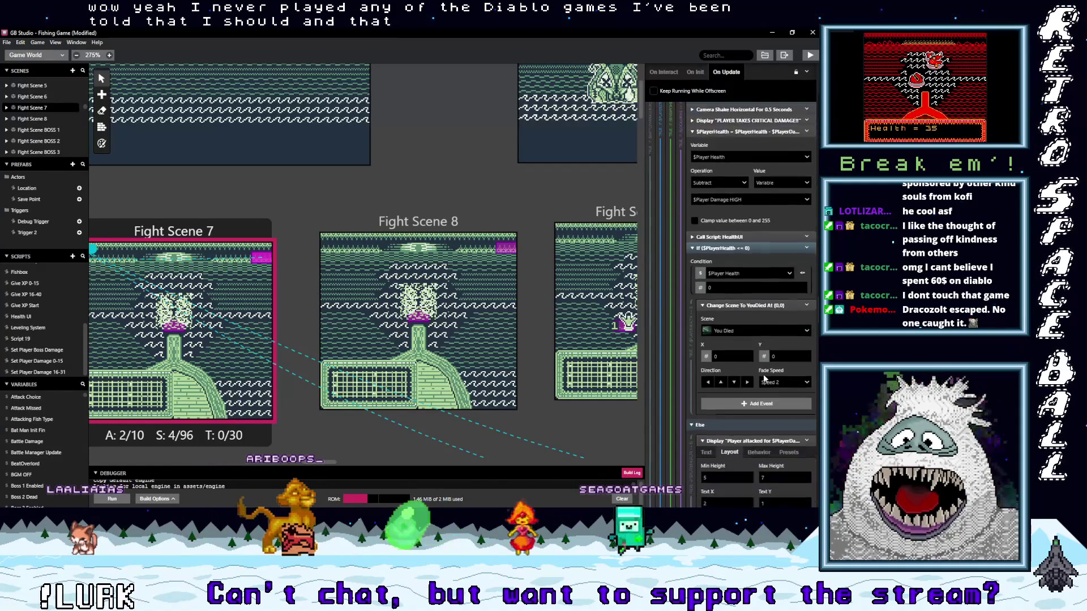
scroll(763, 375, down, 7)
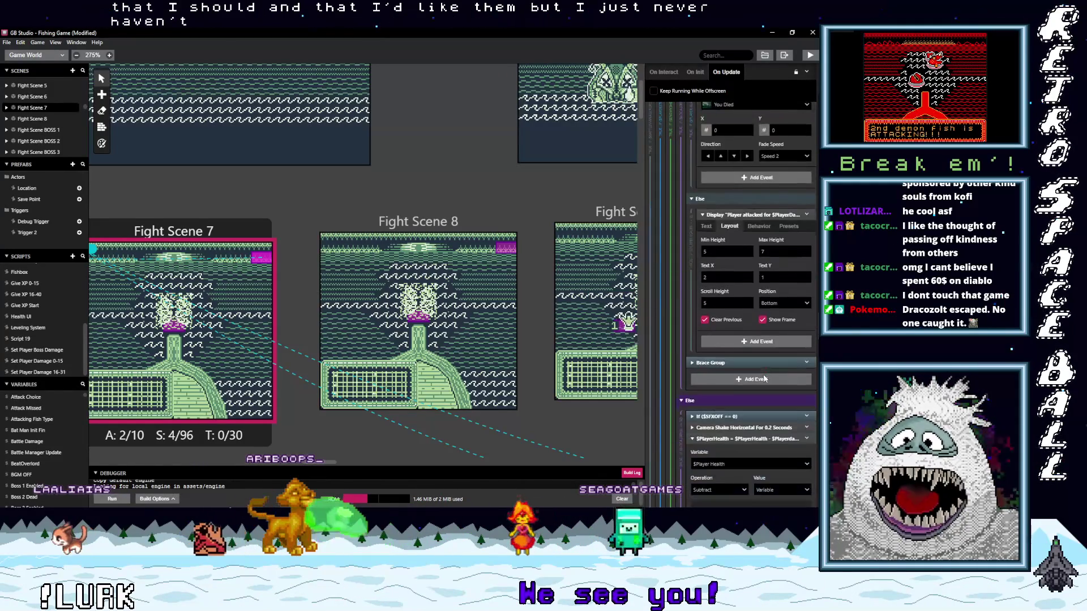
scroll(763, 375, down, 1)
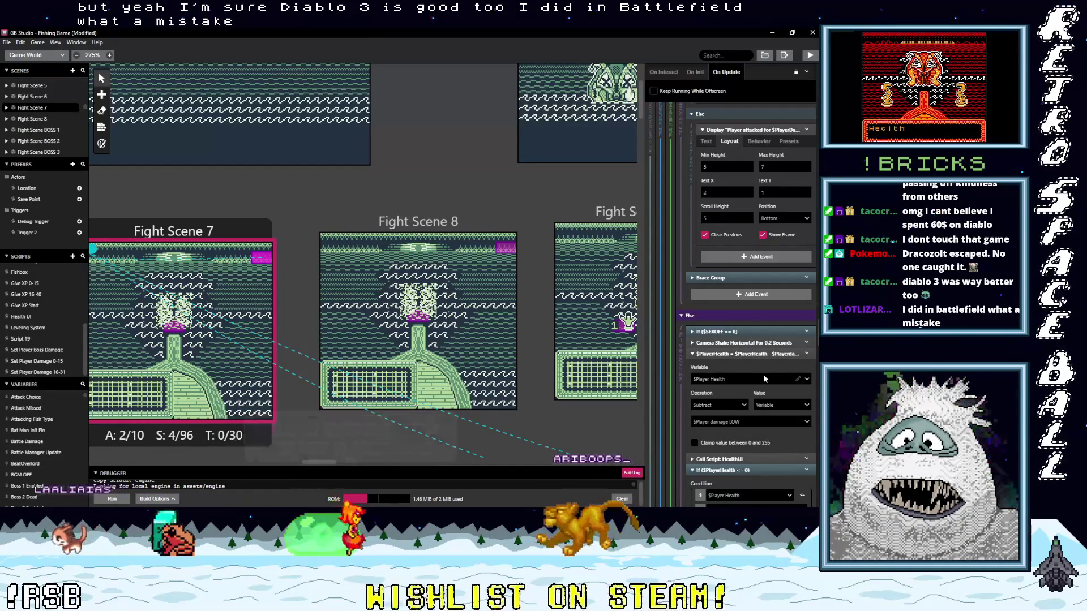
scroll(761, 386, down, 3)
scroll(755, 389, down, 8)
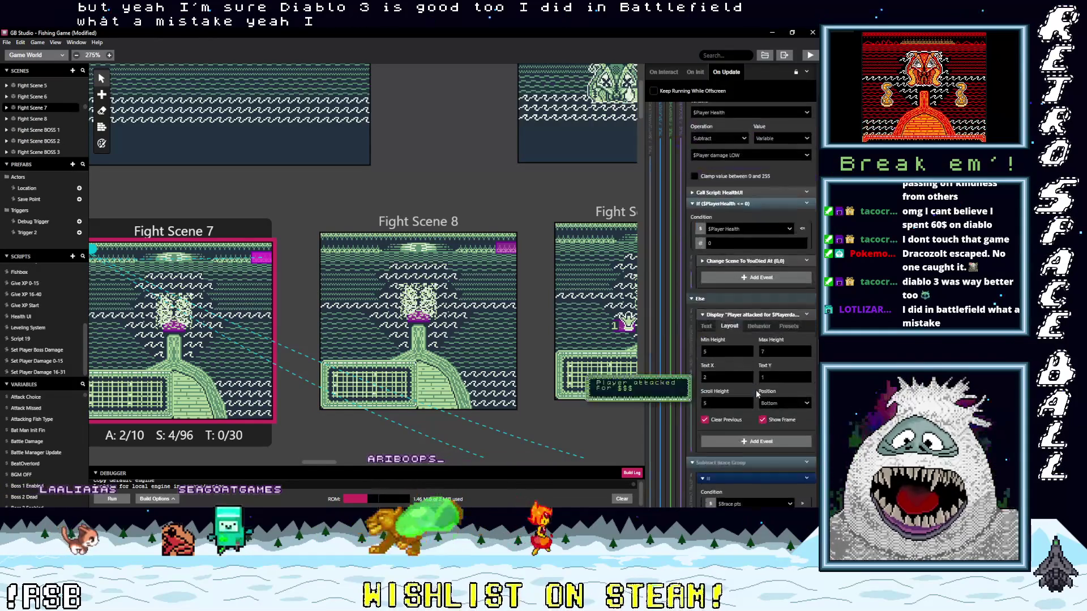
scroll(755, 392, down, 3)
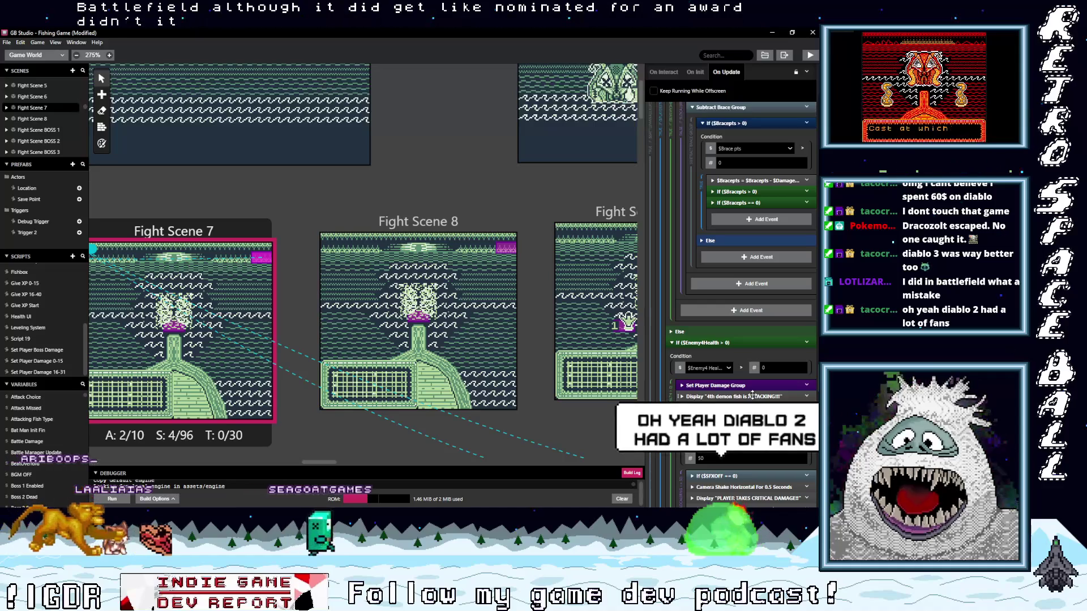
scroll(752, 395, down, 3)
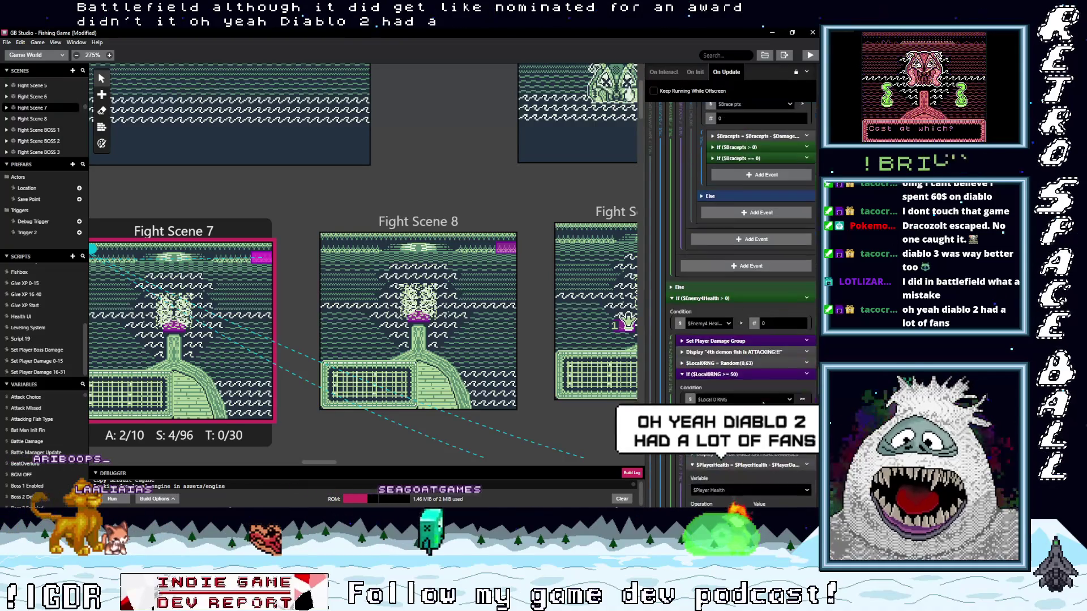
scroll(753, 408, down, 3)
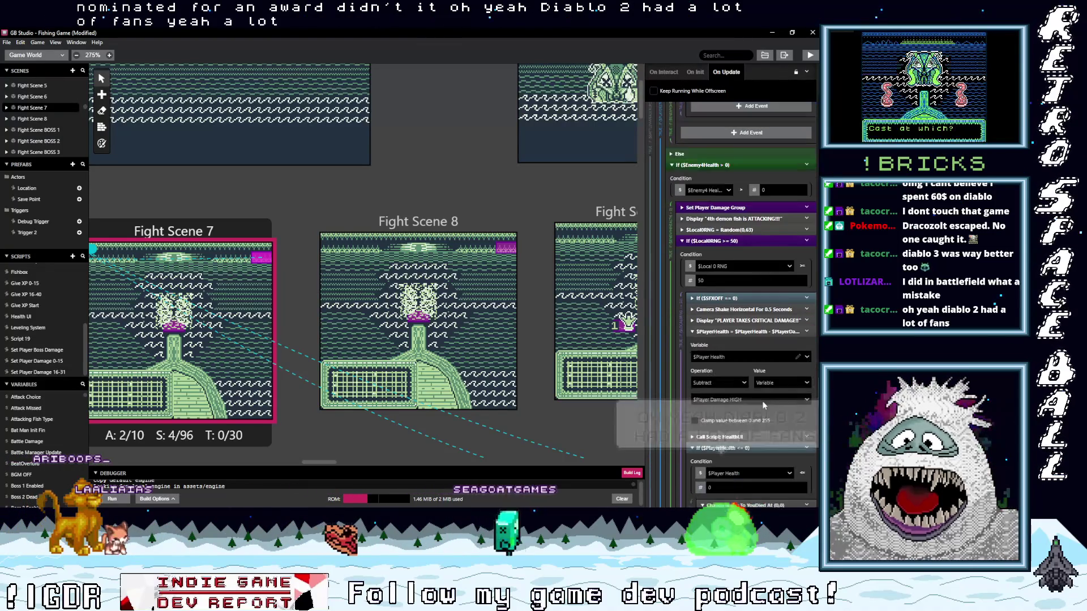
scroll(763, 402, down, 5)
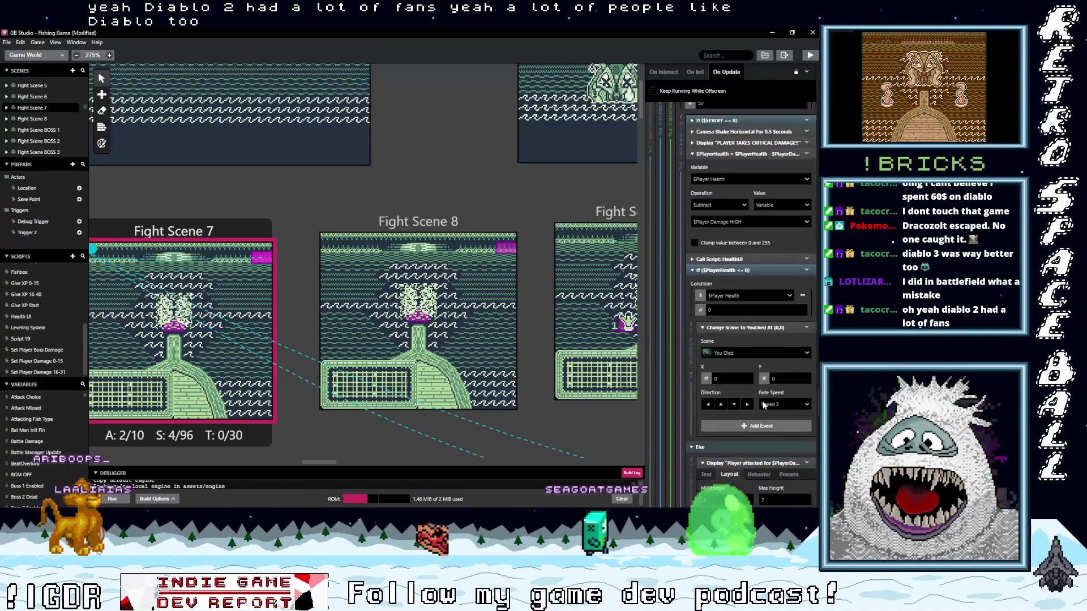
scroll(763, 403, down, 5)
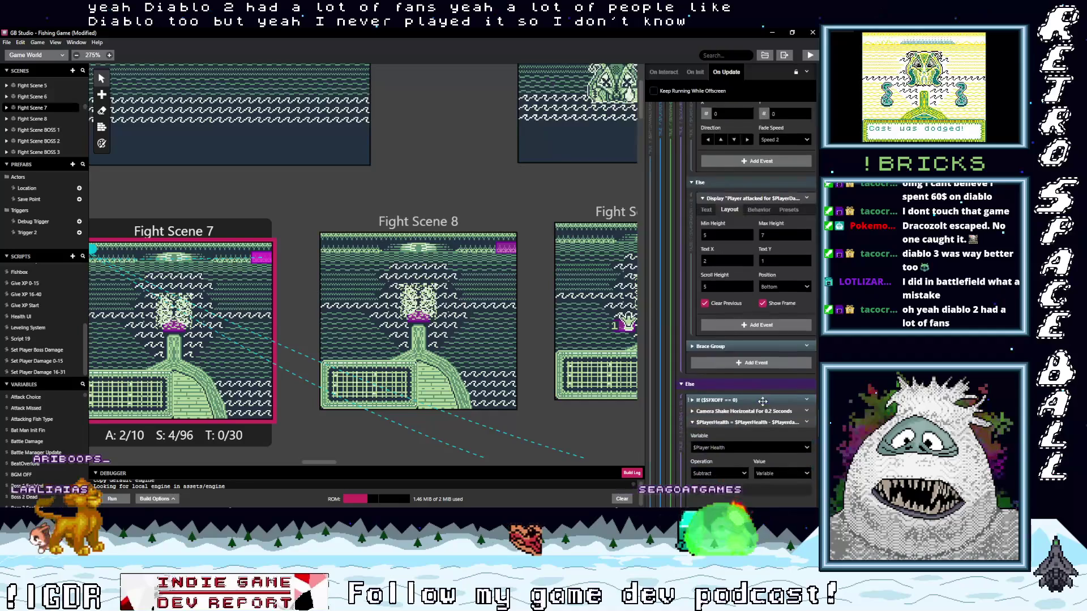
scroll(763, 403, down, 4)
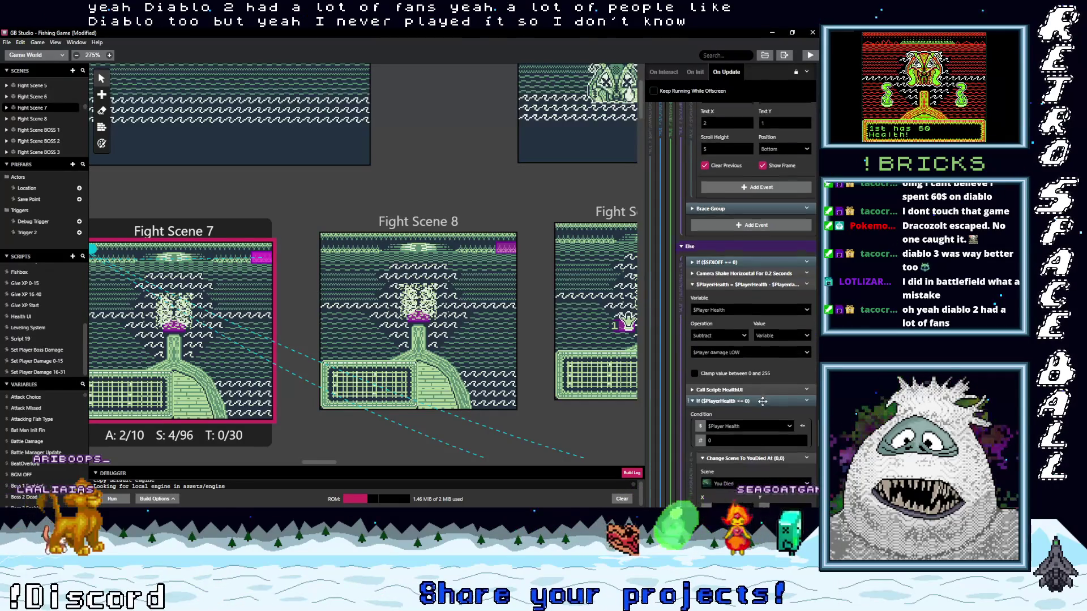
scroll(763, 403, down, 5)
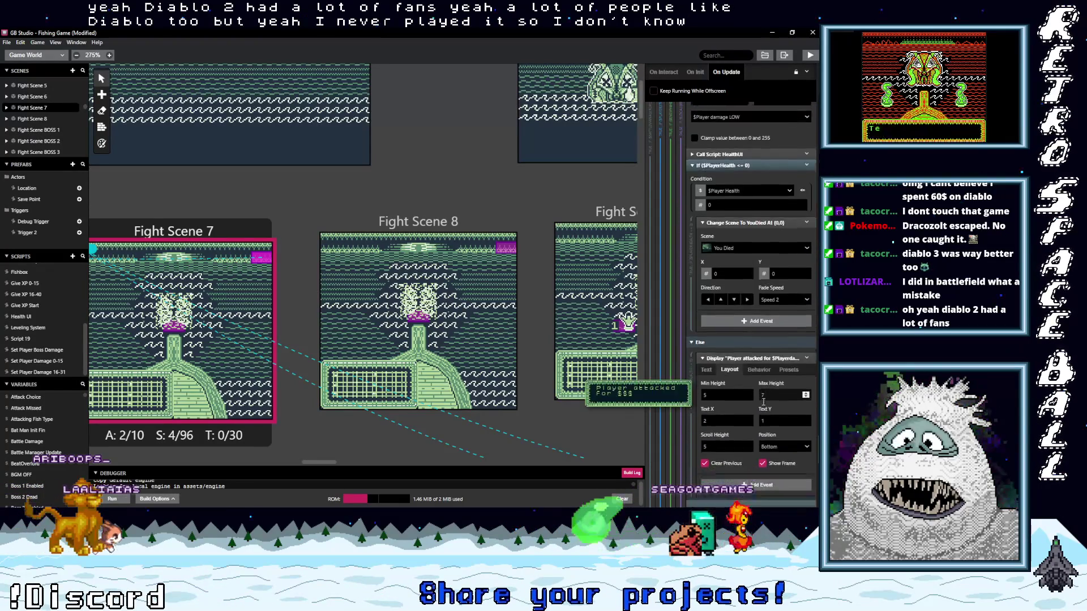
scroll(763, 402, down, 5)
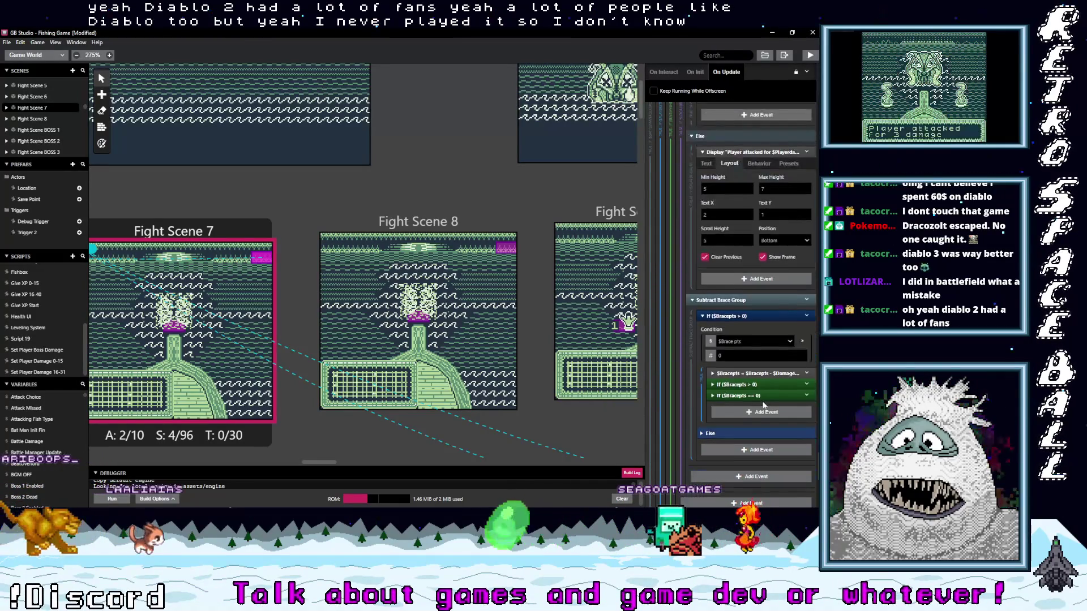
scroll(762, 401, down, 5)
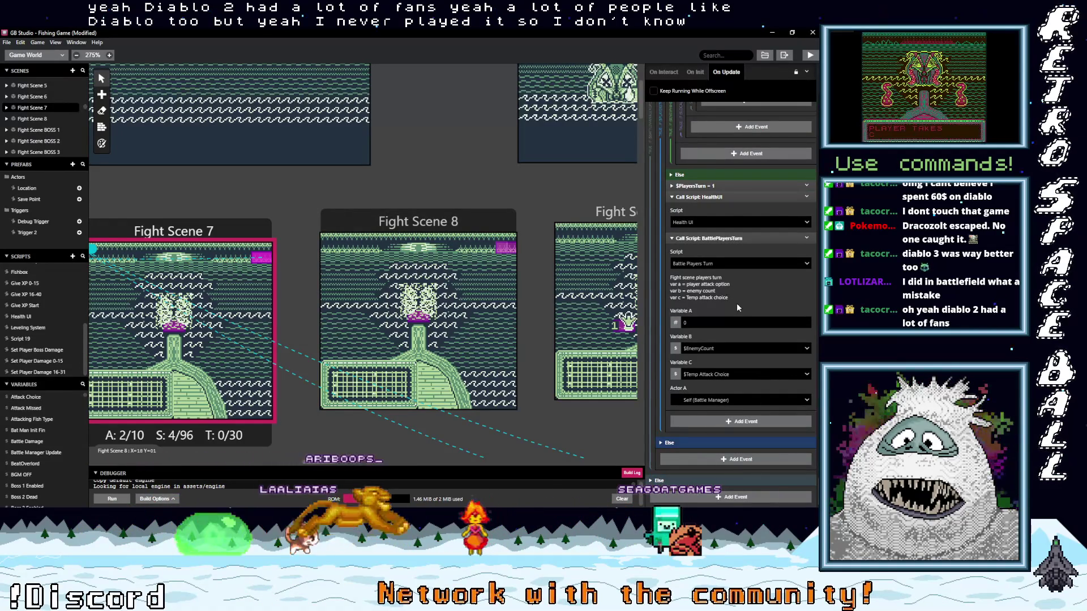
click(331, 239)
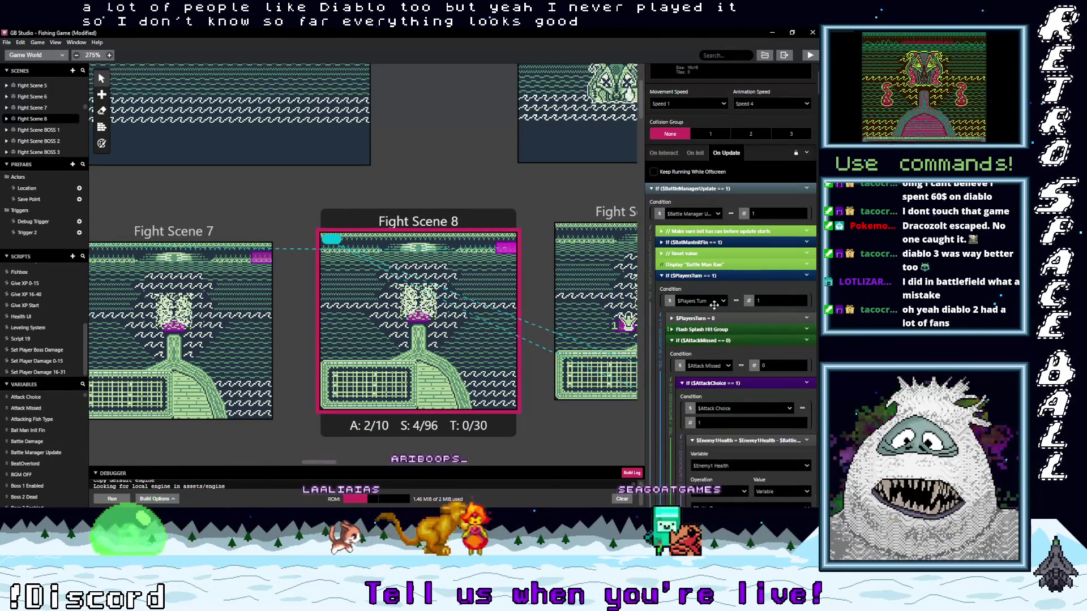
click(705, 275)
scroll(762, 330, down, 5)
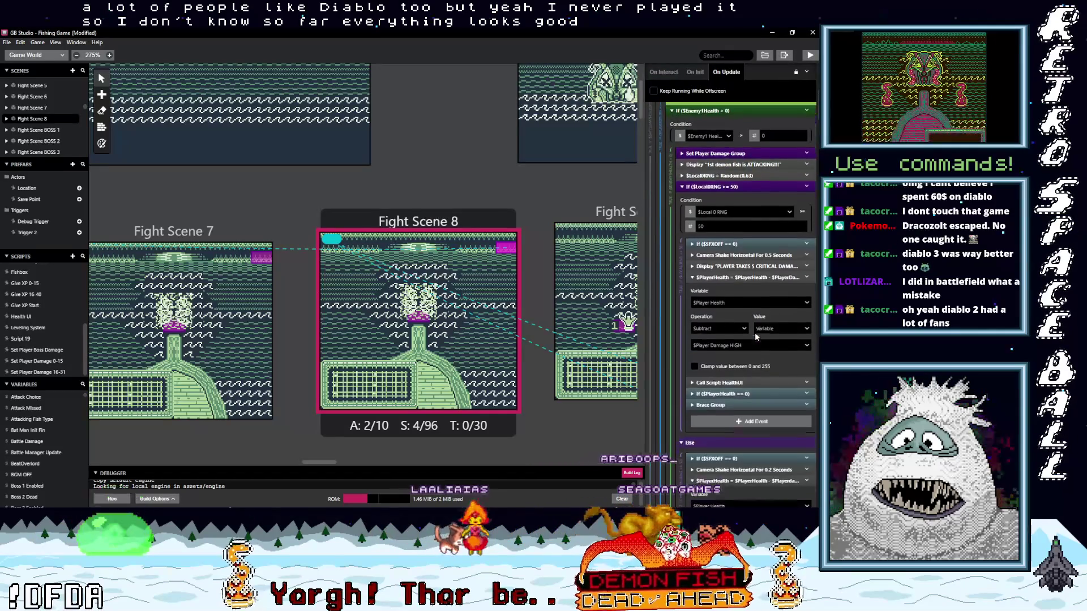
scroll(756, 335, down, 3)
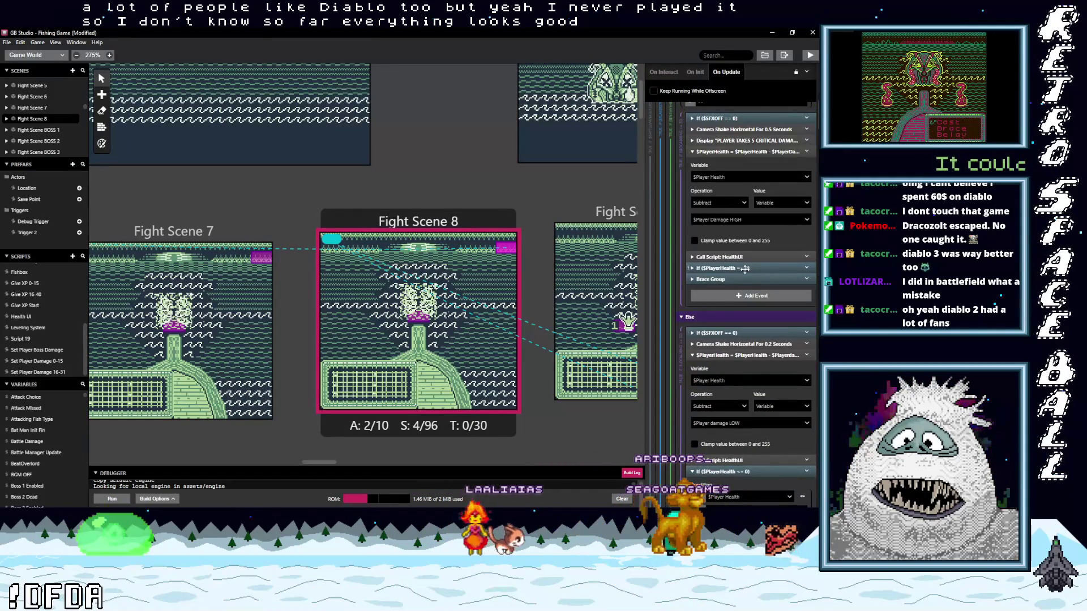
click(753, 268)
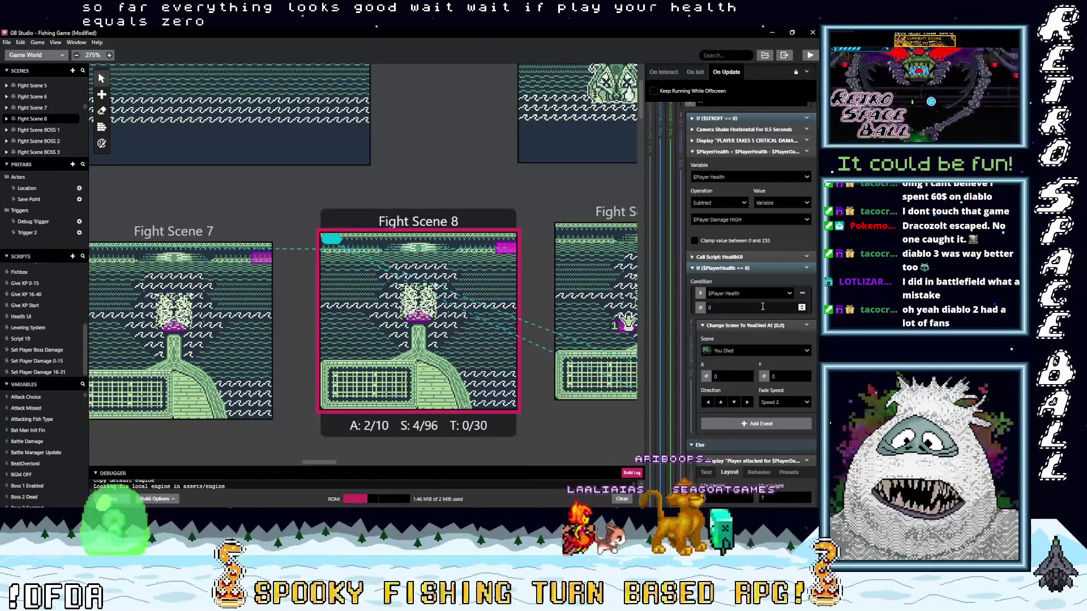
mouse_move(794, 332)
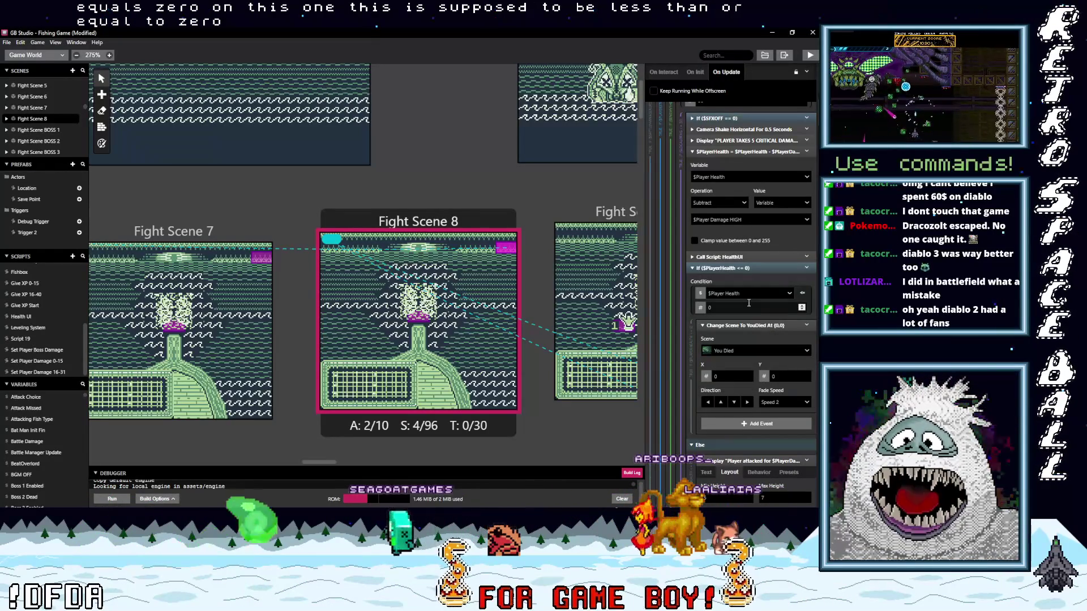
scroll(754, 306, up, 5)
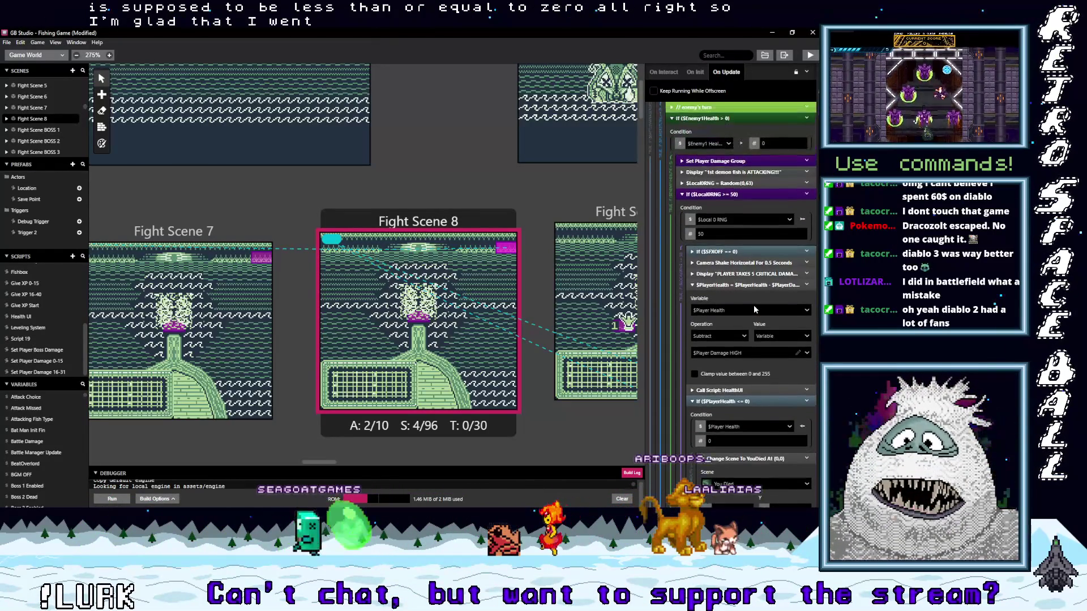
scroll(754, 309, down, 5)
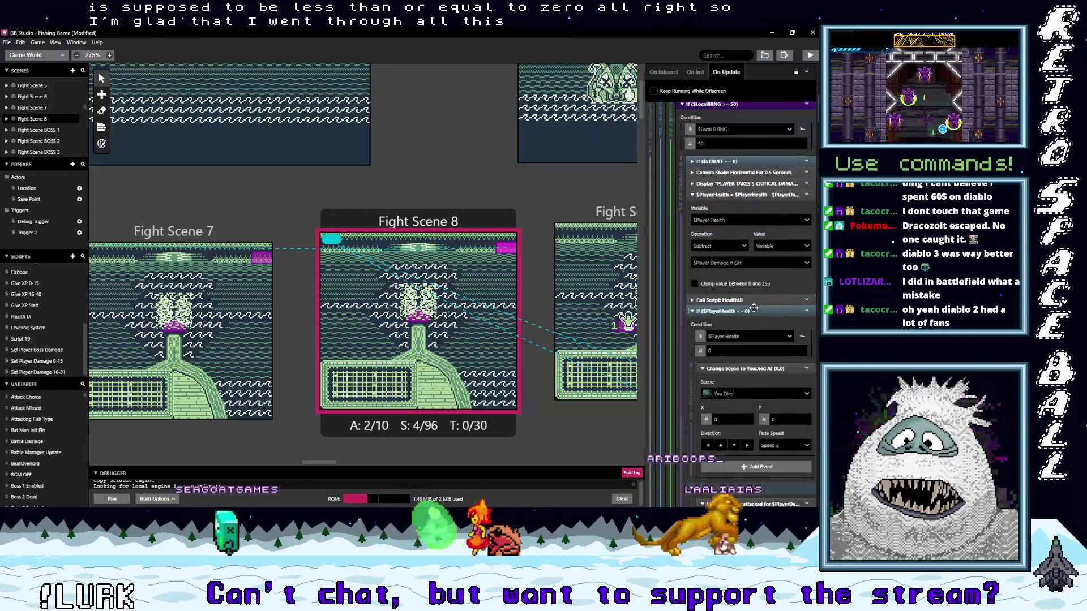
scroll(751, 312, down, 7)
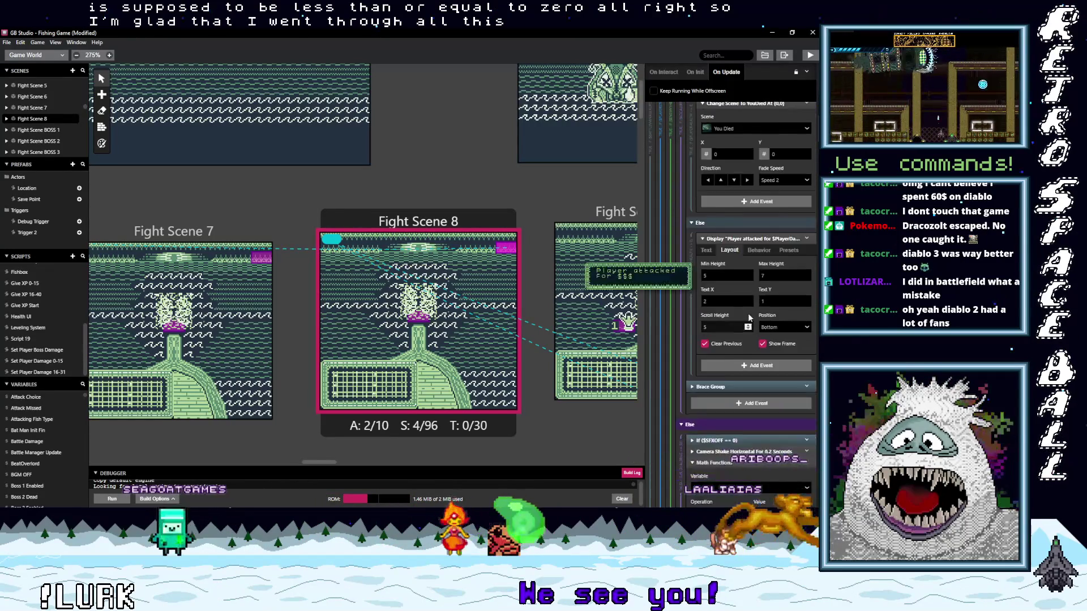
scroll(749, 315, down, 4)
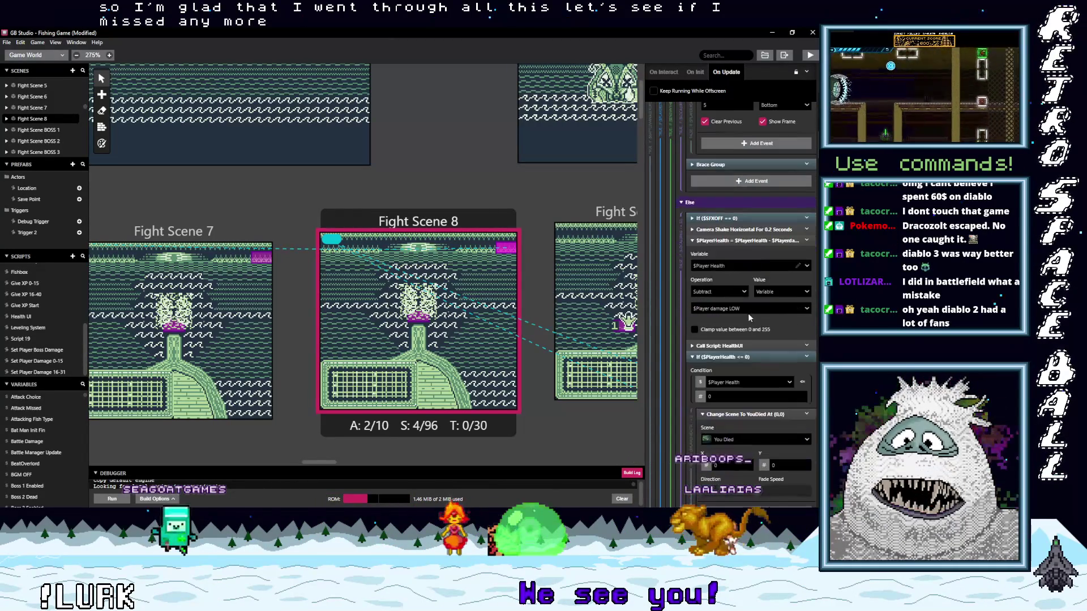
scroll(748, 337, down, 6)
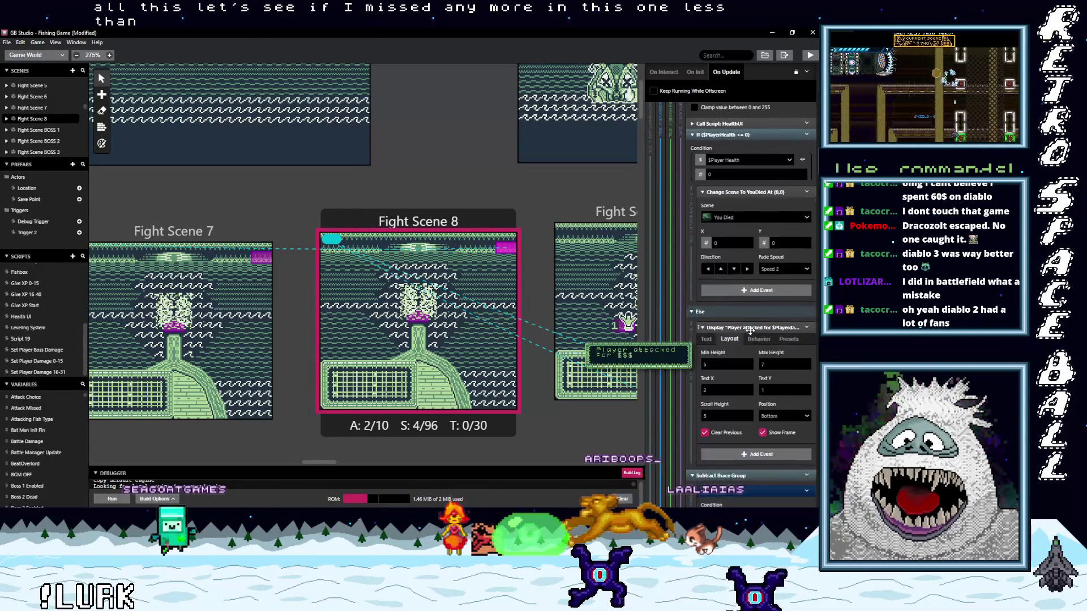
scroll(749, 334, down, 8)
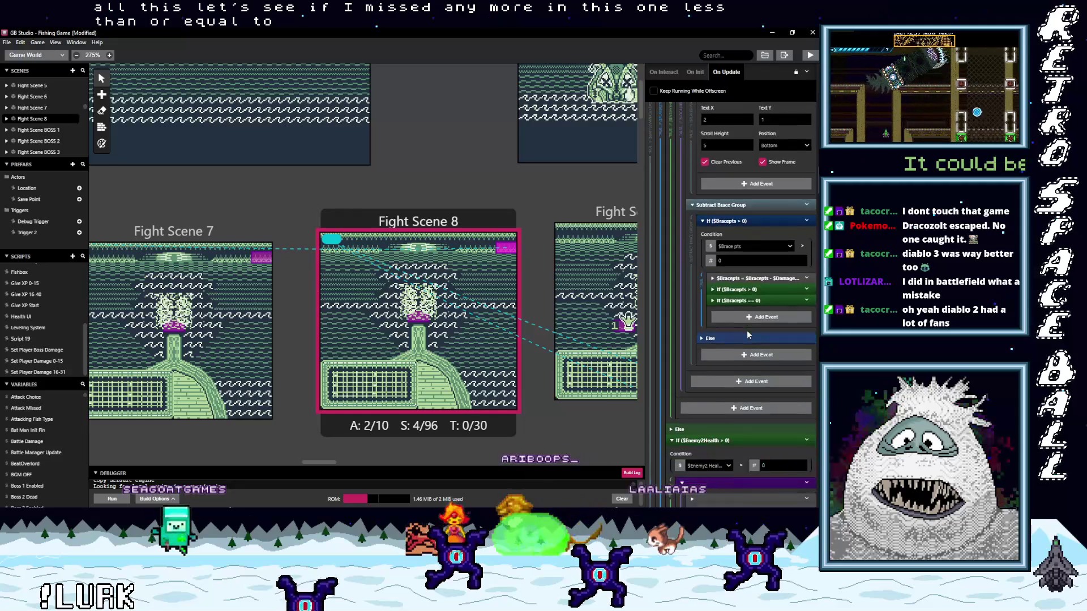
scroll(748, 335, down, 1)
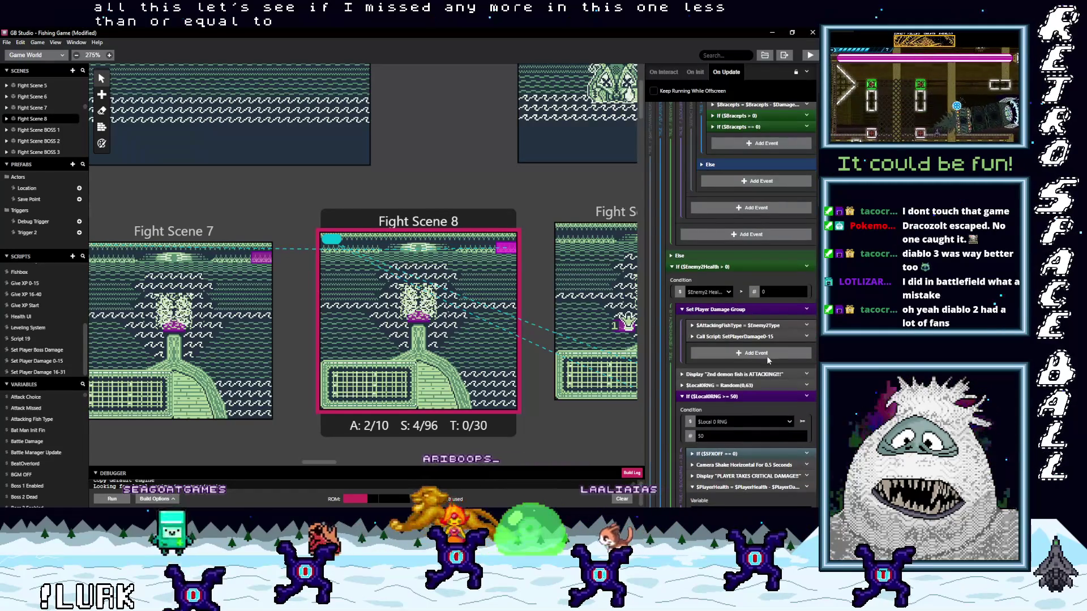
scroll(767, 355, down, 3)
scroll(764, 359, down, 1)
scroll(741, 417, down, 7)
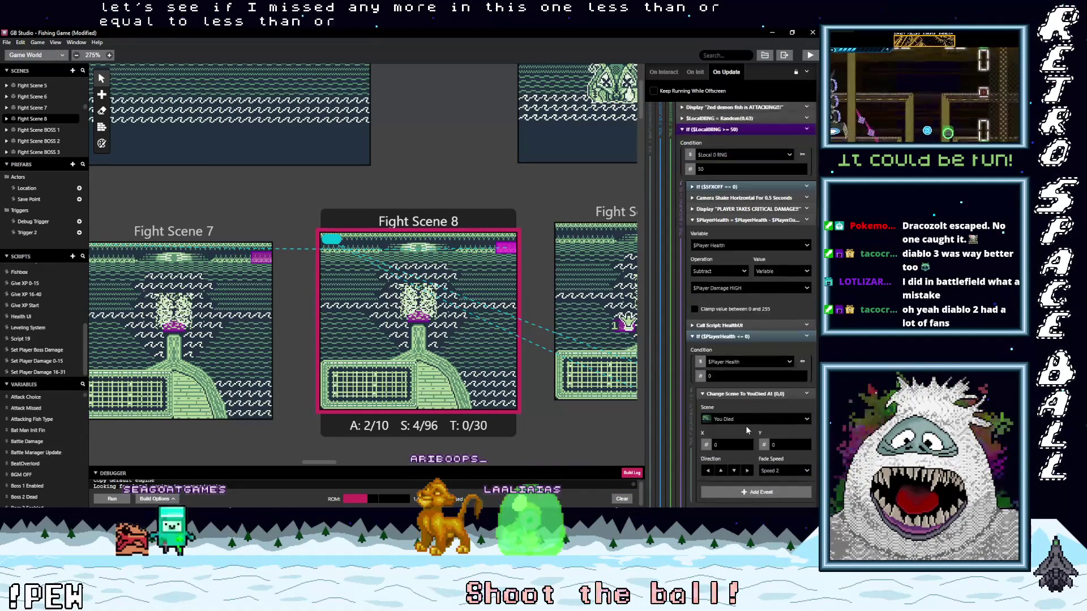
scroll(747, 428, down, 5)
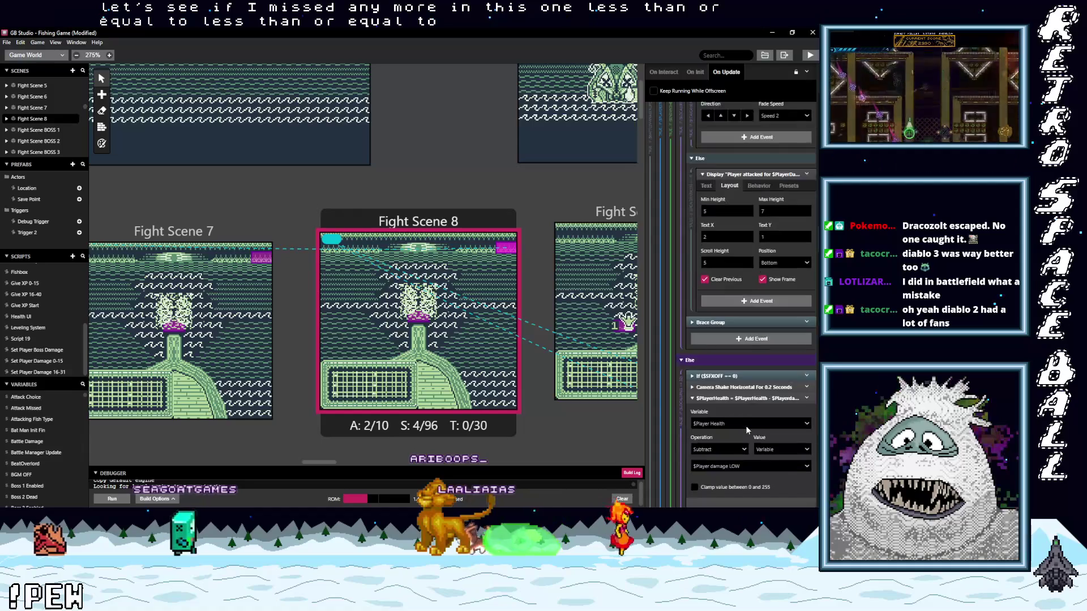
scroll(745, 426, down, 1)
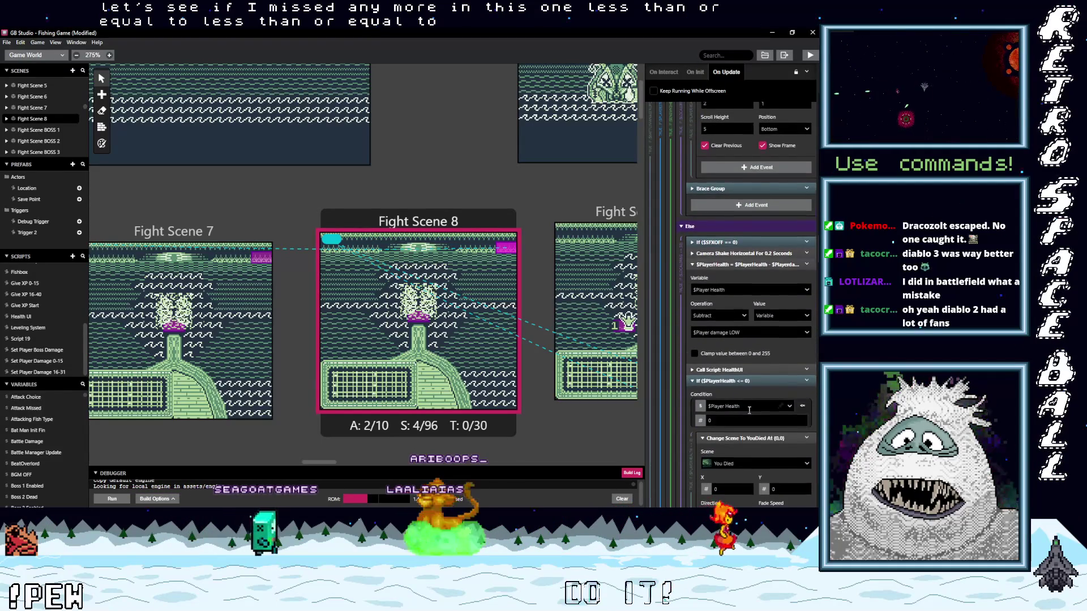
scroll(748, 410, down, 8)
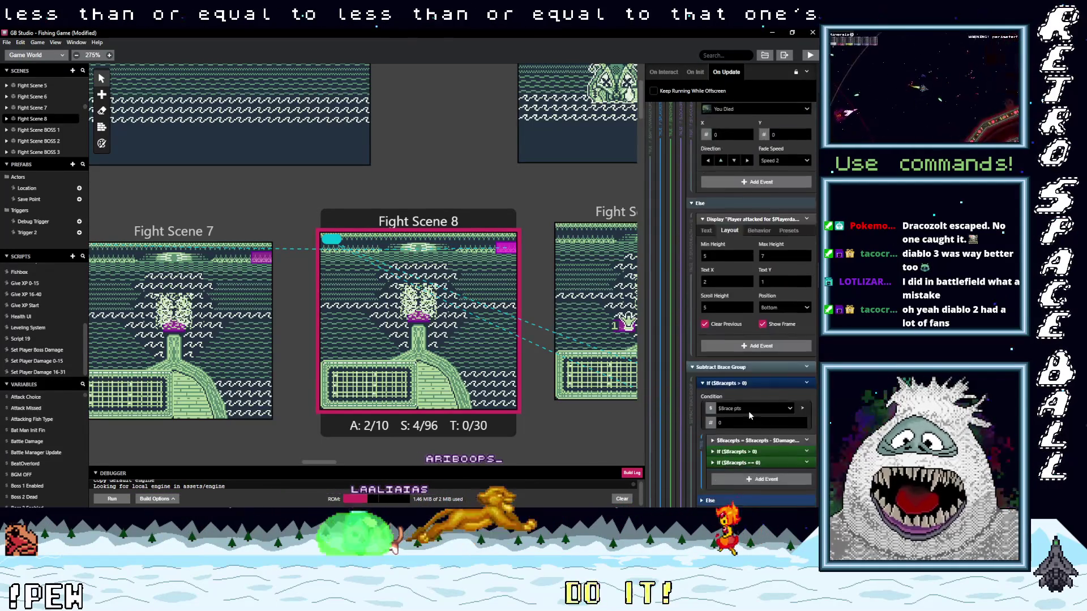
scroll(749, 416, down, 6)
scroll(749, 412, down, 4)
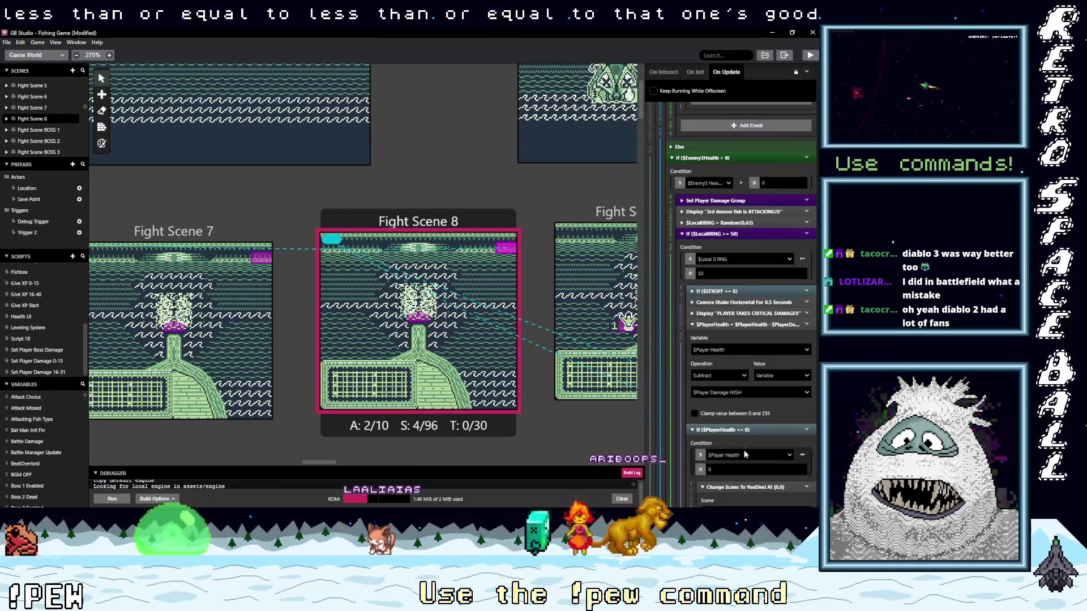
scroll(758, 439, down, 5)
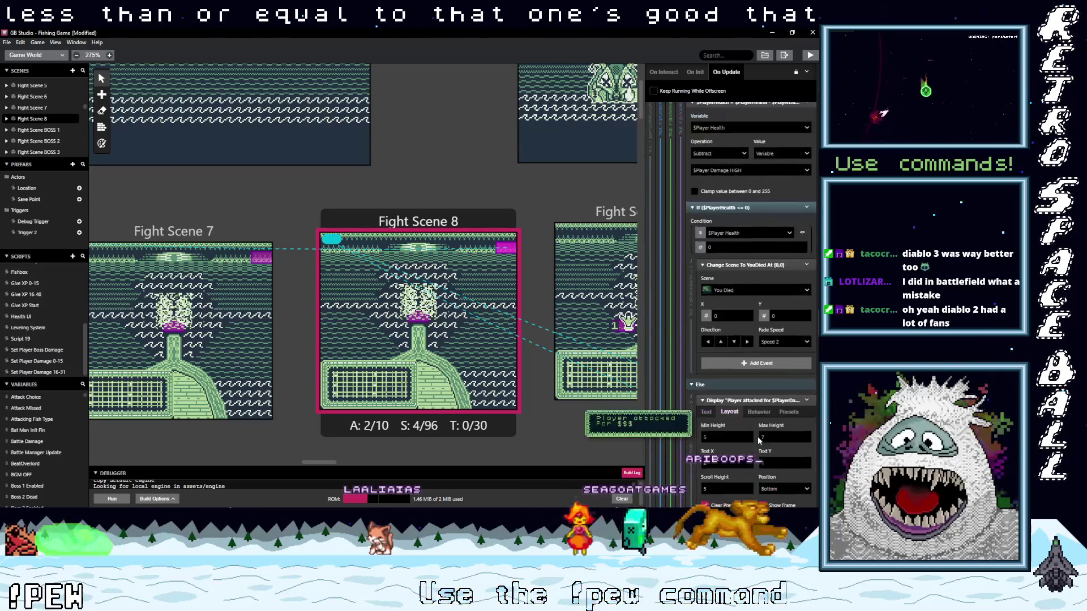
scroll(757, 436, down, 6)
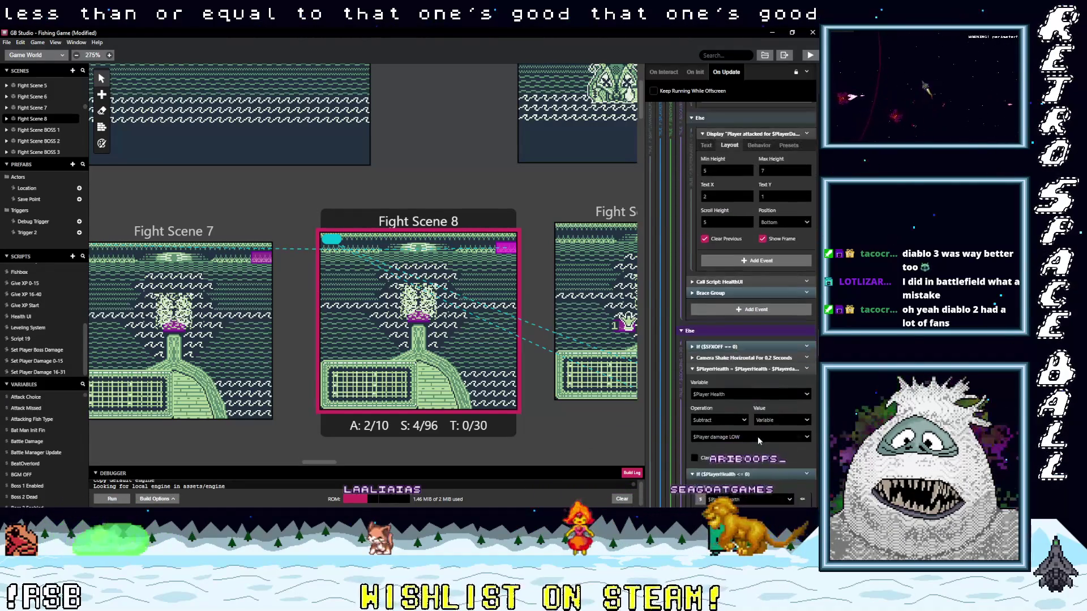
scroll(757, 437, down, 6)
scroll(753, 429, down, 6)
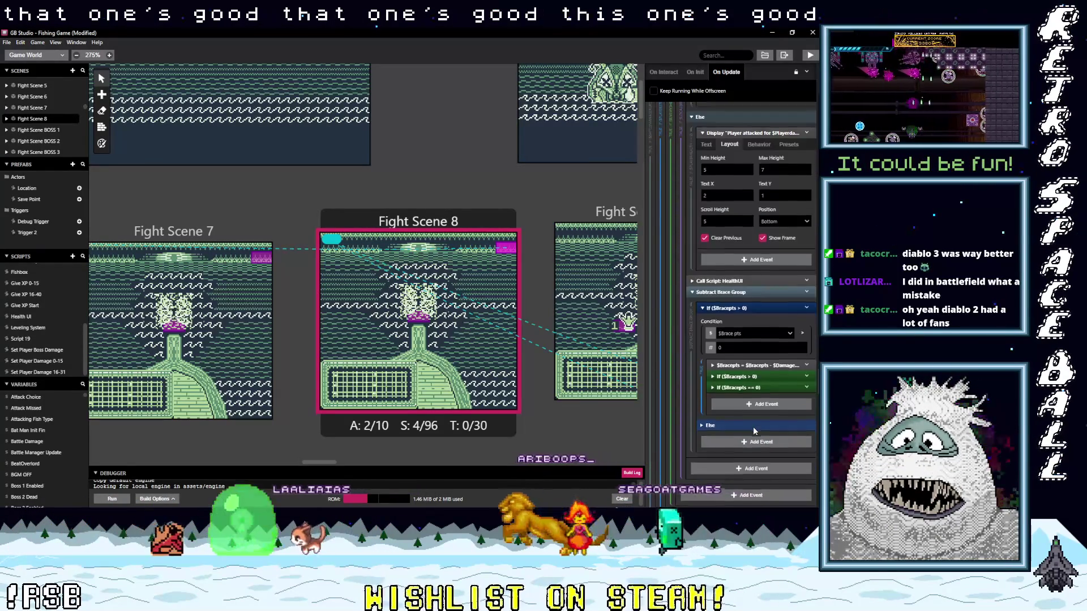
scroll(754, 430, down, 6)
scroll(753, 428, down, 3)
scroll(753, 440, down, 4)
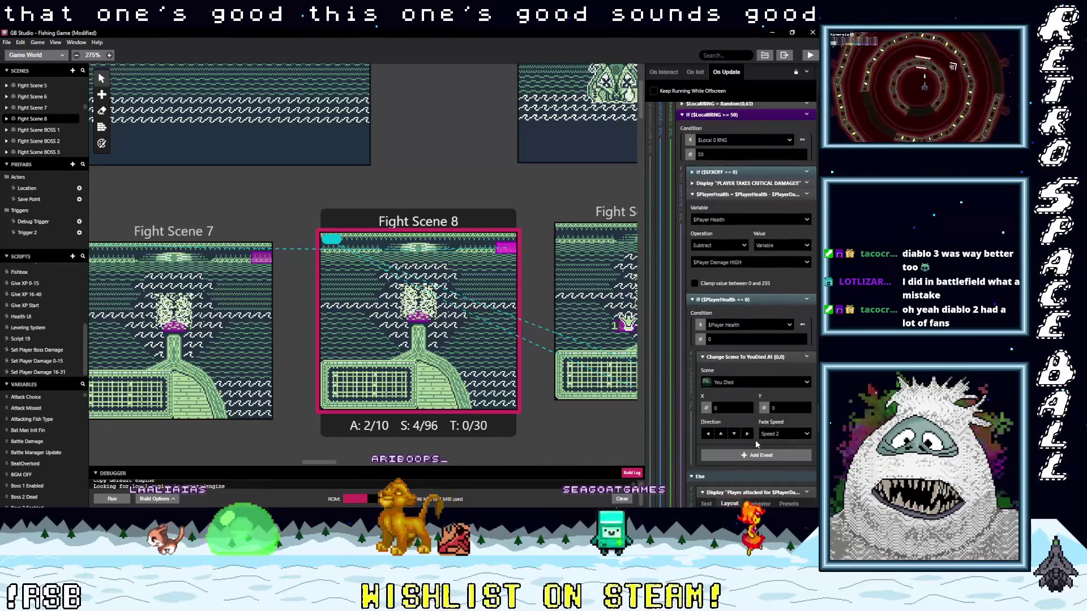
scroll(756, 444, down, 9)
scroll(755, 440, down, 5)
scroll(746, 389, down, 12)
scroll(753, 405, down, 5)
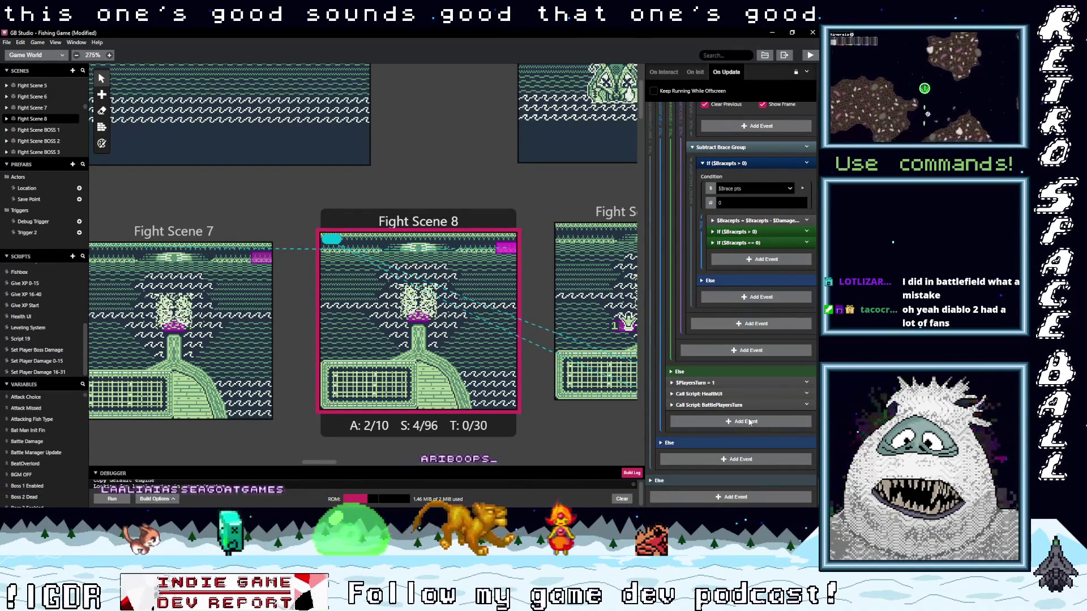
scroll(749, 422, up, 8)
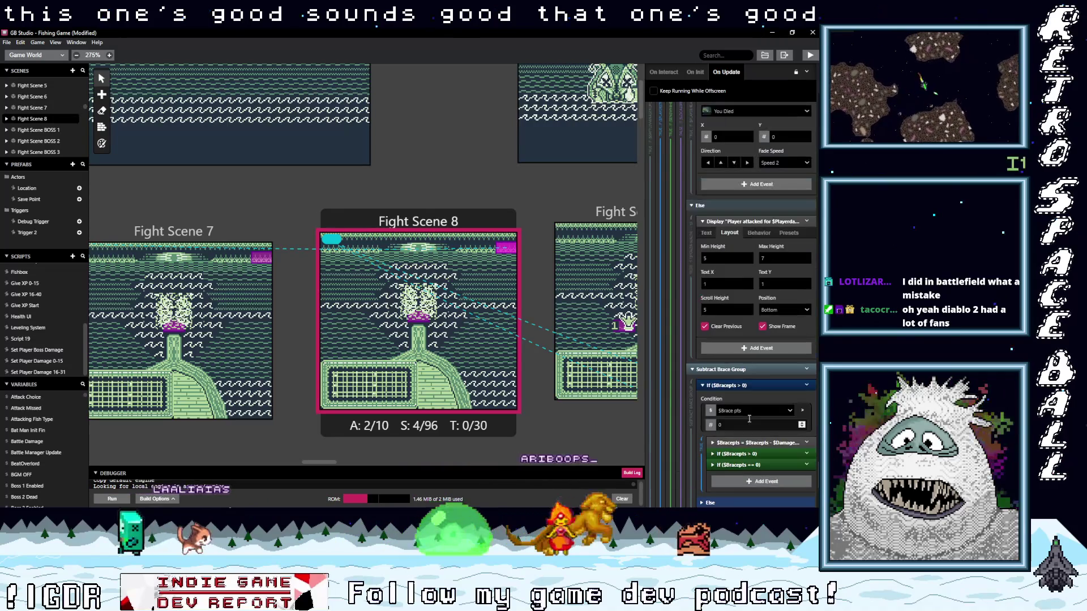
scroll(749, 419, up, 4)
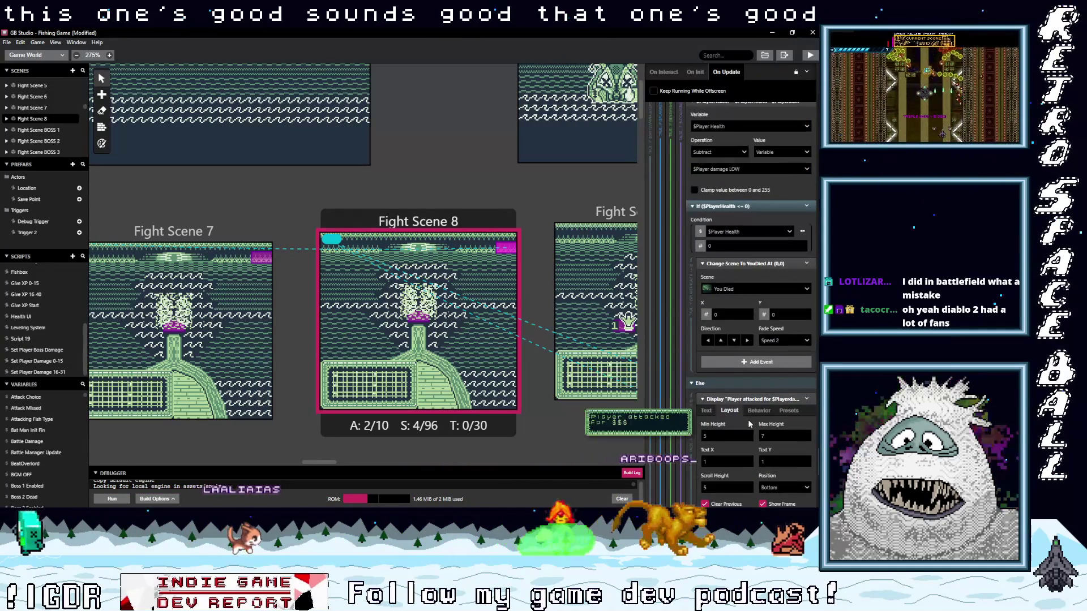
scroll(746, 420, up, 4)
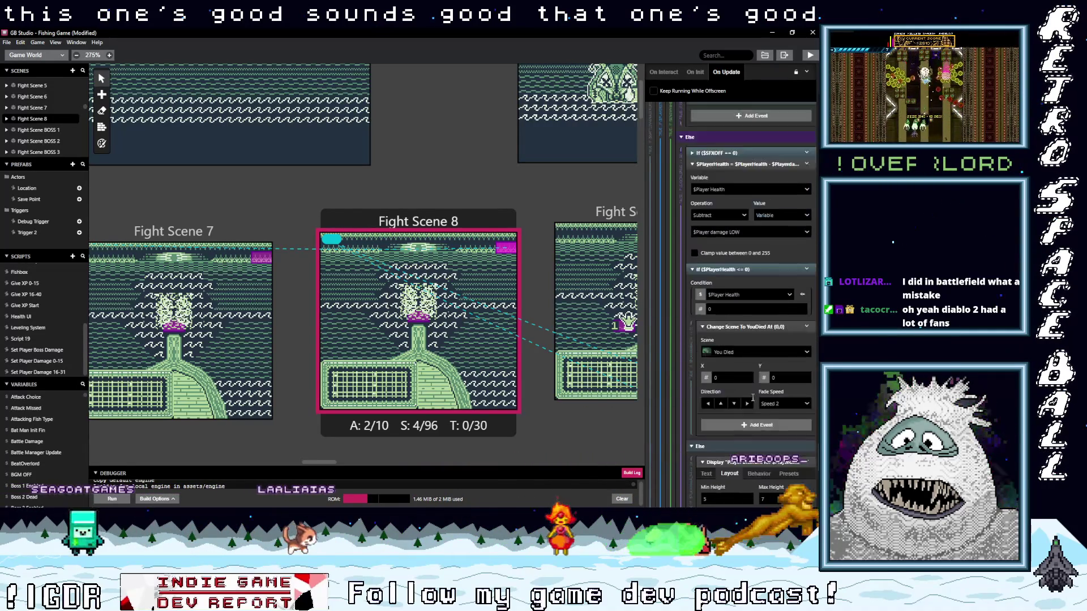
scroll(751, 396, up, 4)
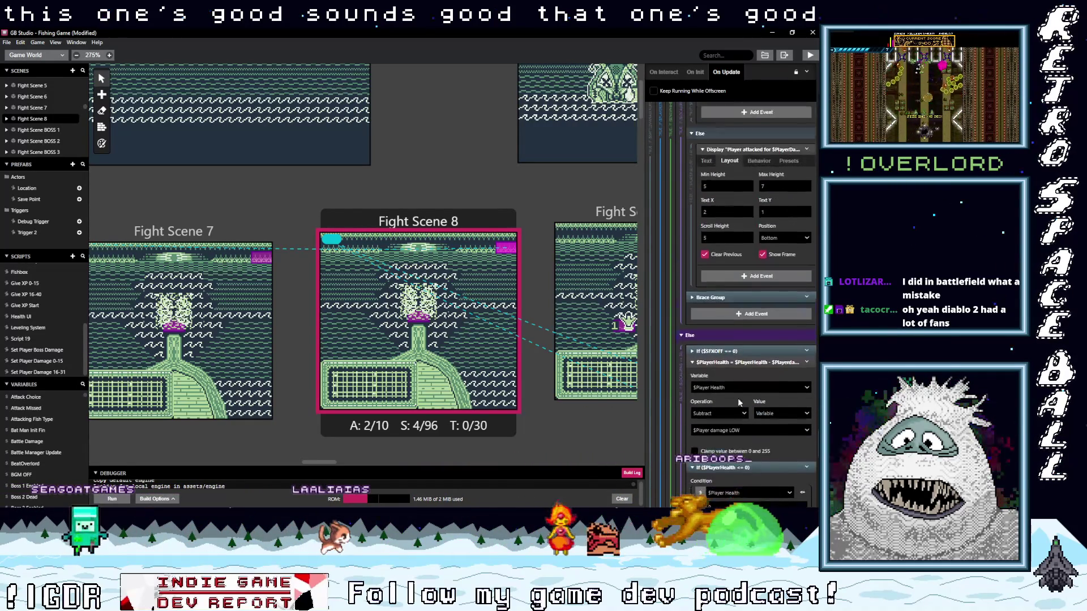
drag(329, 463, 348, 462)
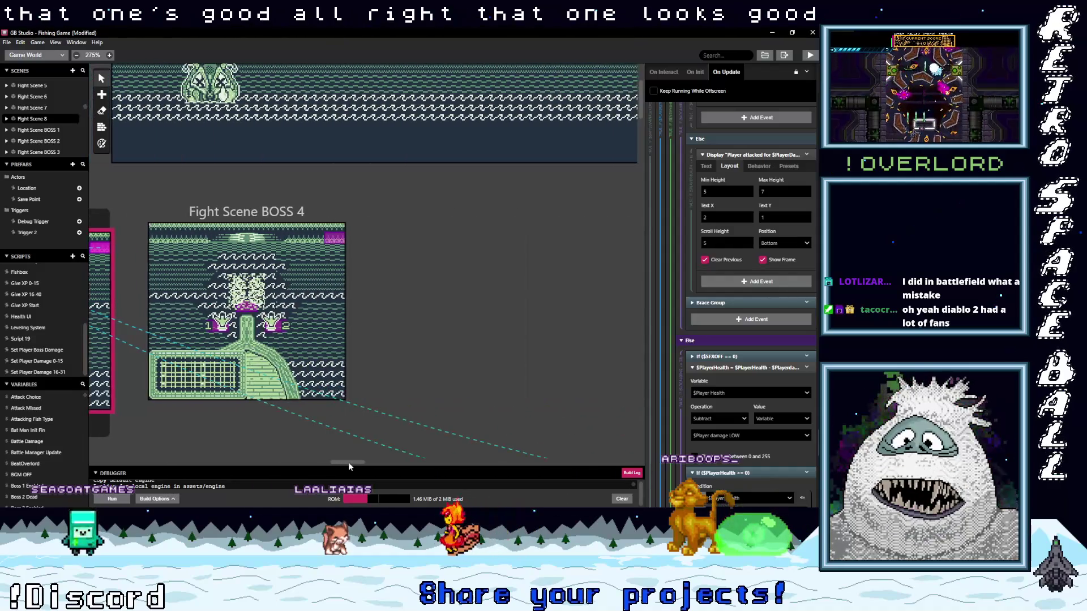
click(335, 238)
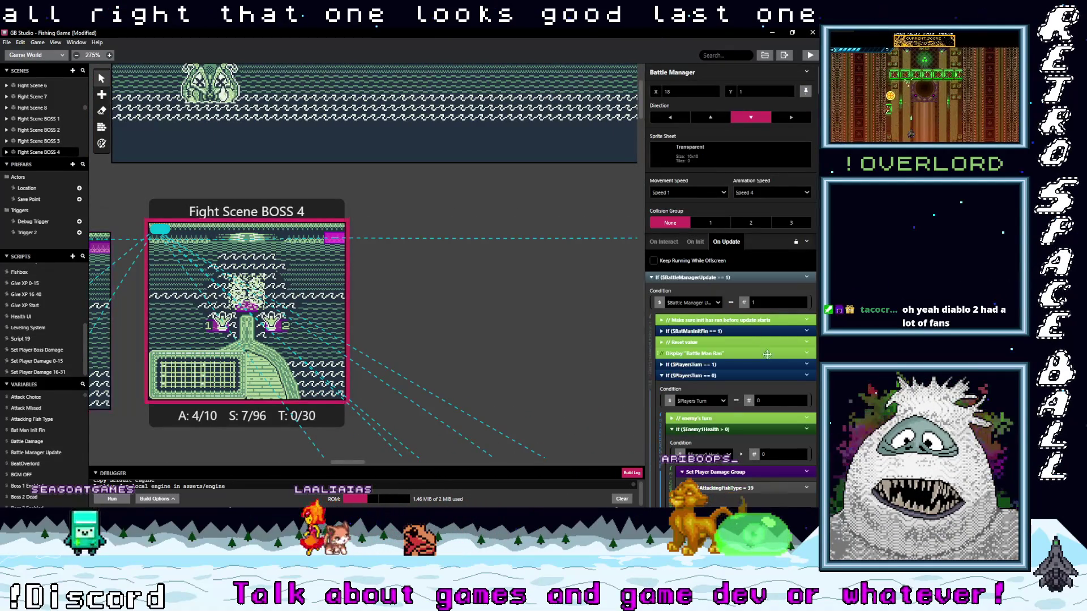
scroll(764, 359, down, 5)
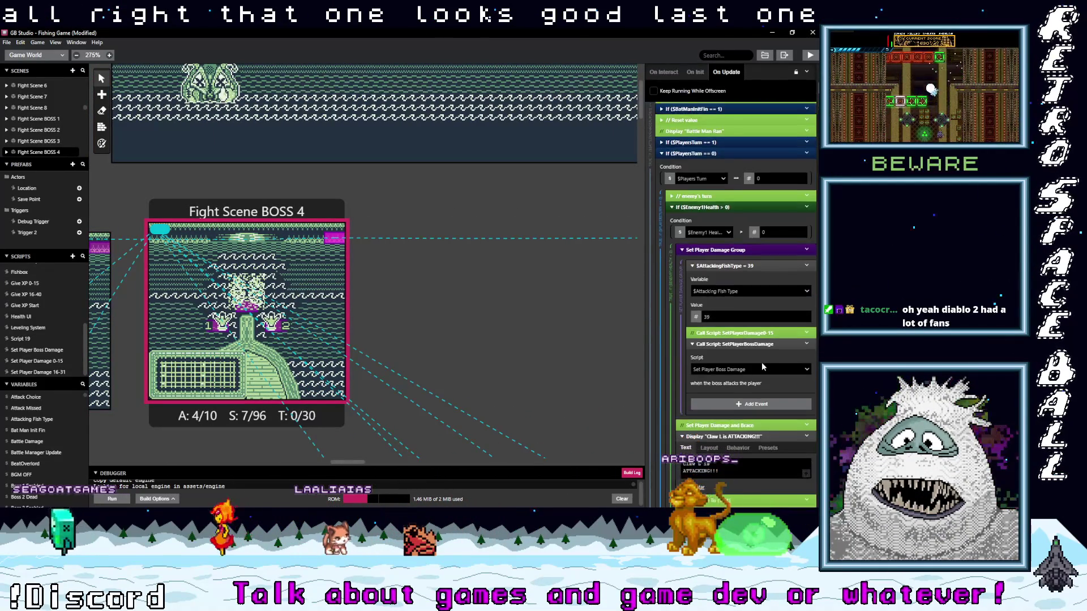
scroll(762, 363, down, 6)
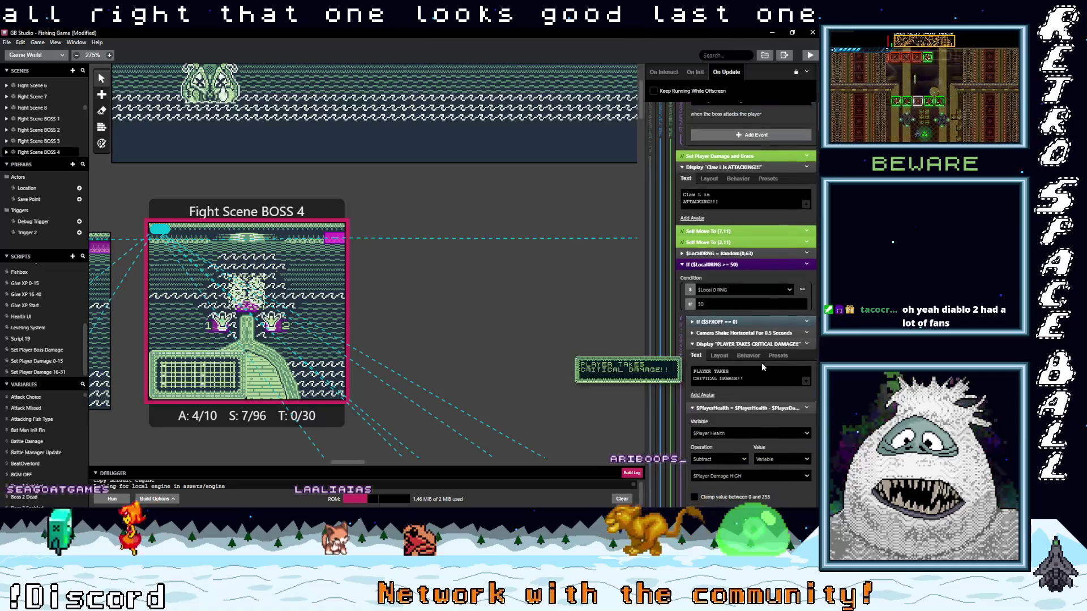
scroll(762, 367, down, 3)
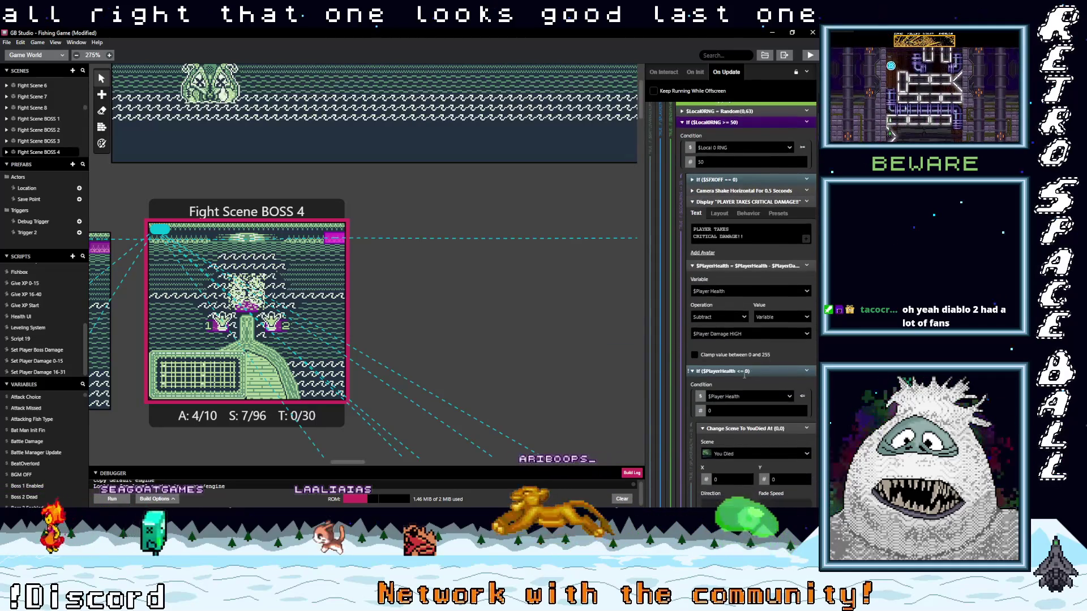
scroll(762, 355, down, 5)
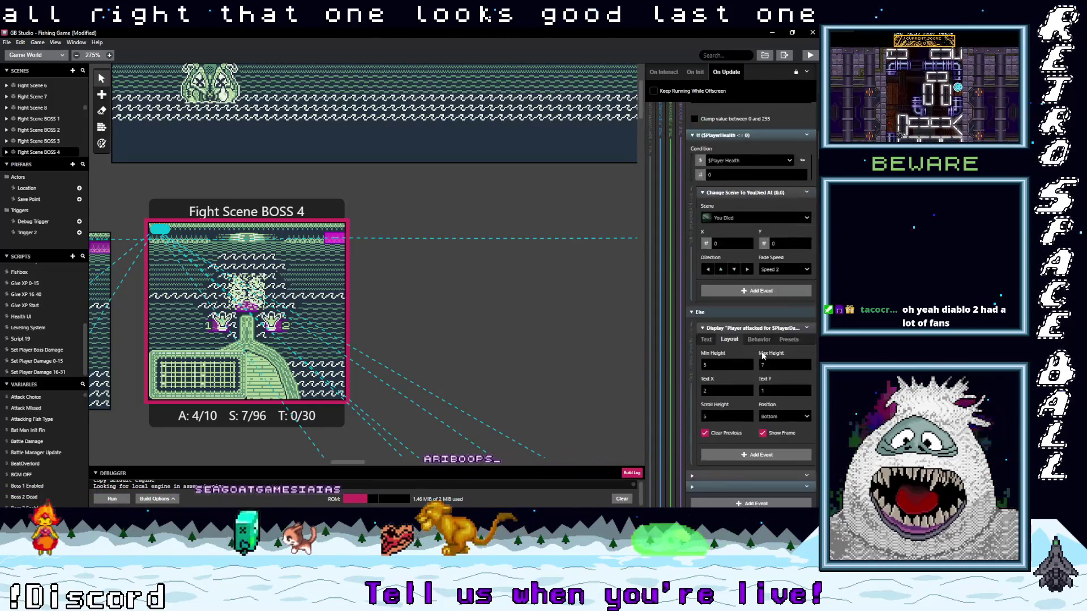
scroll(762, 355, down, 5)
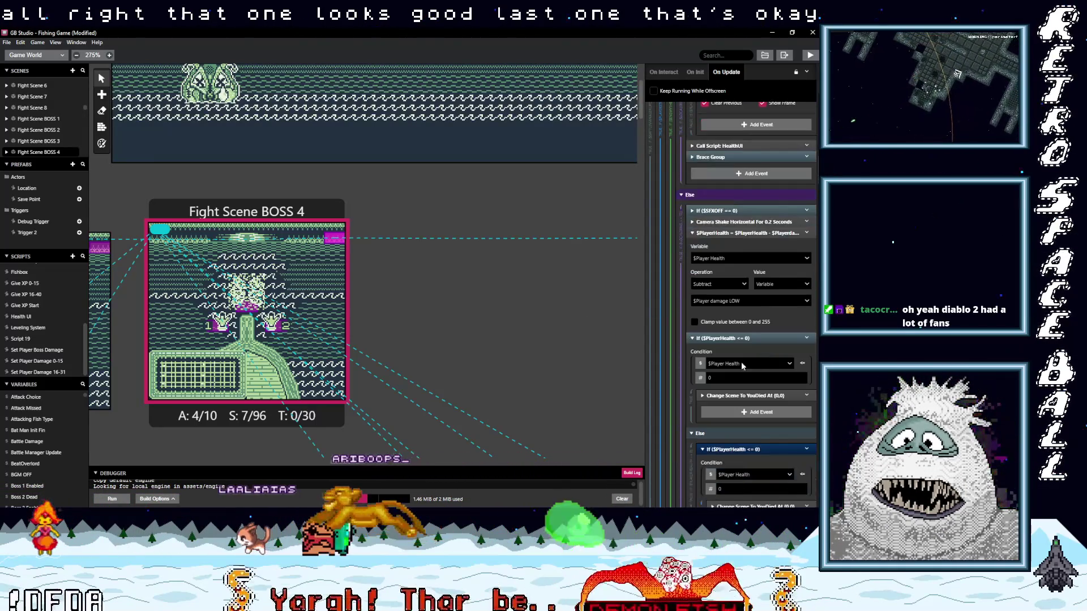
scroll(753, 362, down, 1)
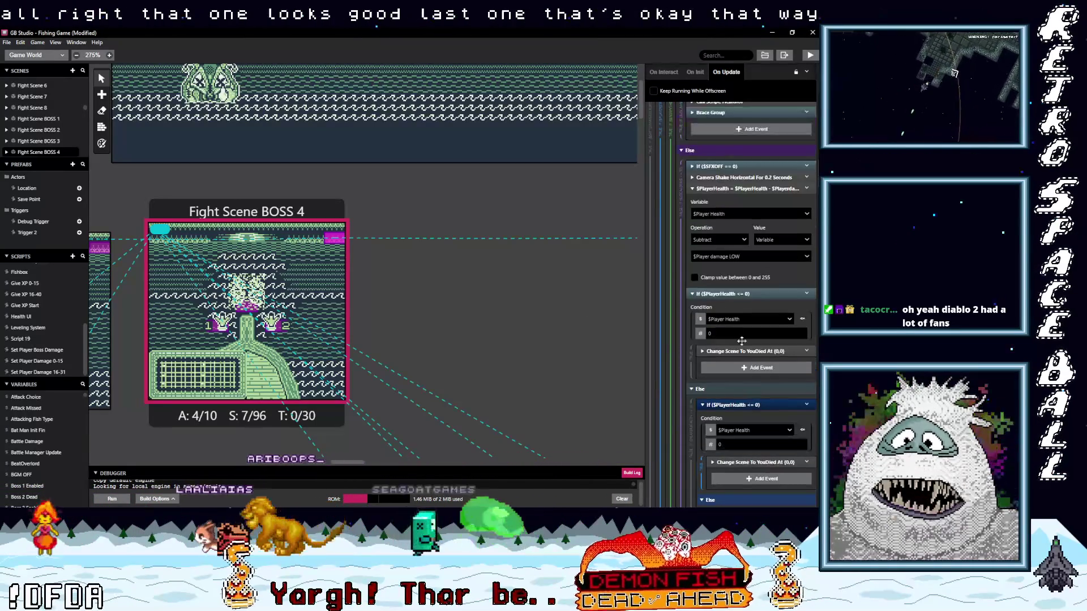
scroll(777, 369, down, 3)
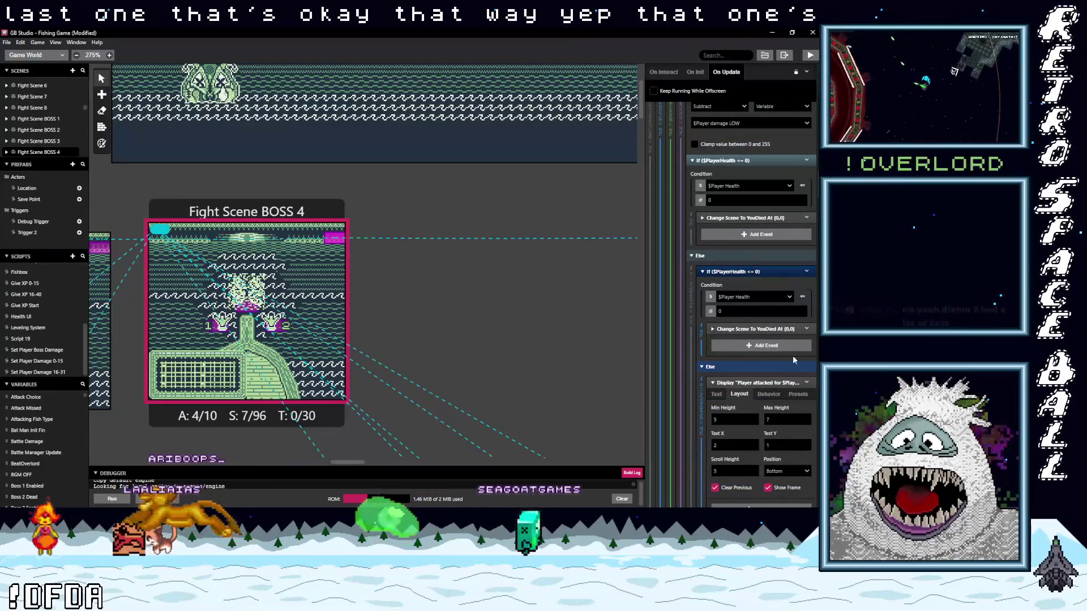
scroll(787, 360, down, 1)
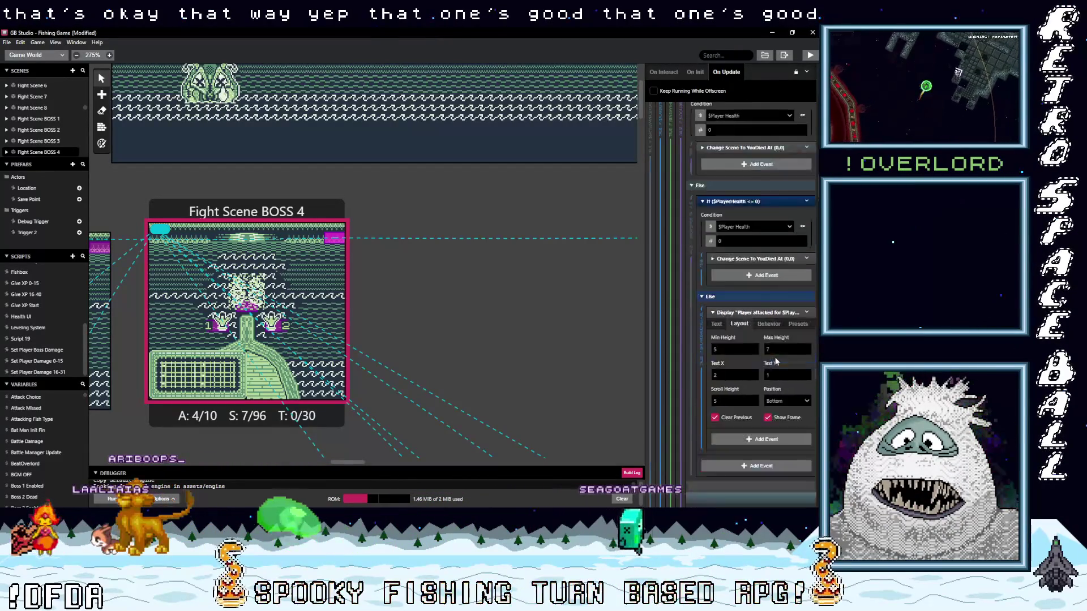
scroll(774, 357, down, 10)
scroll(774, 357, down, 3)
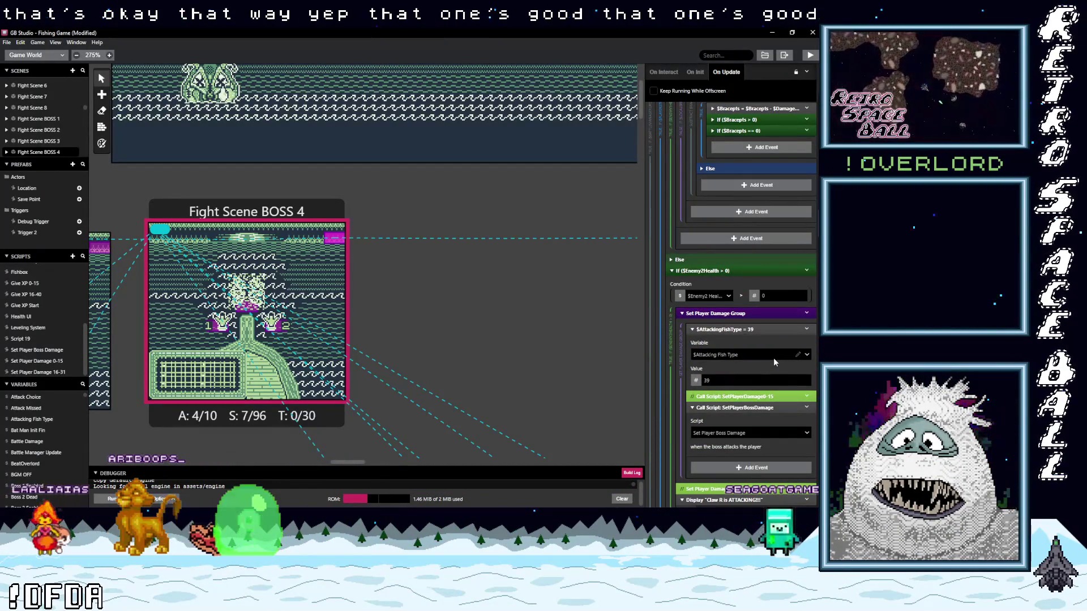
scroll(773, 358, down, 4)
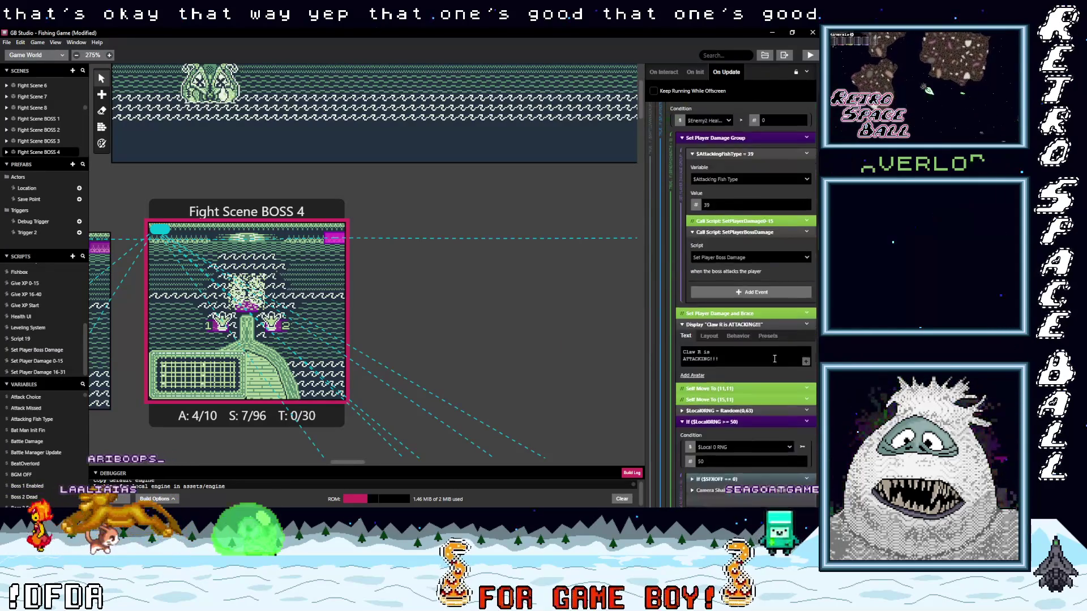
scroll(774, 358, down, 6)
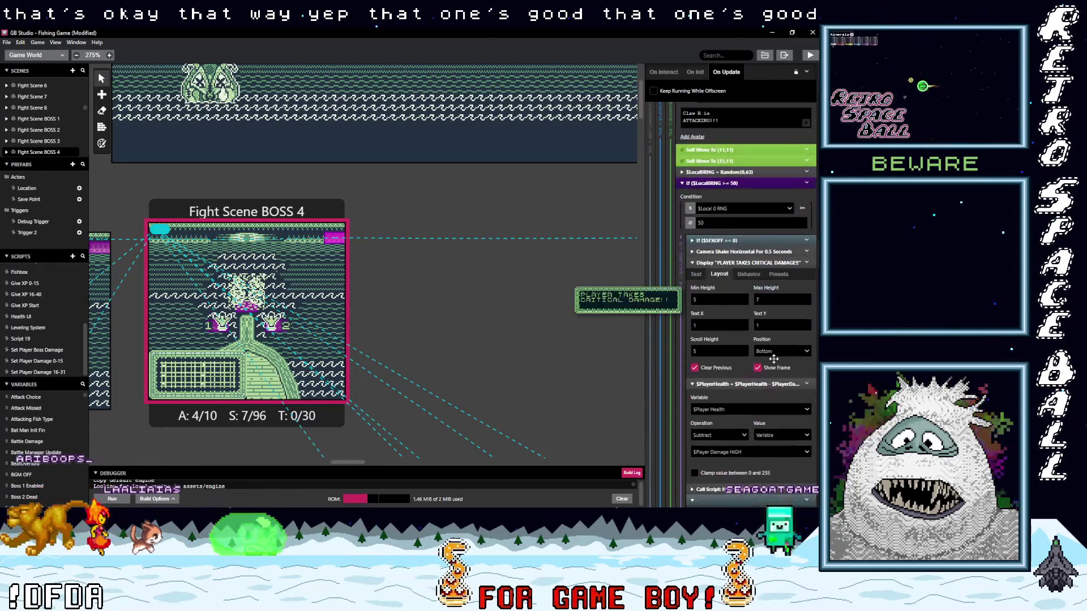
scroll(773, 359, down, 3)
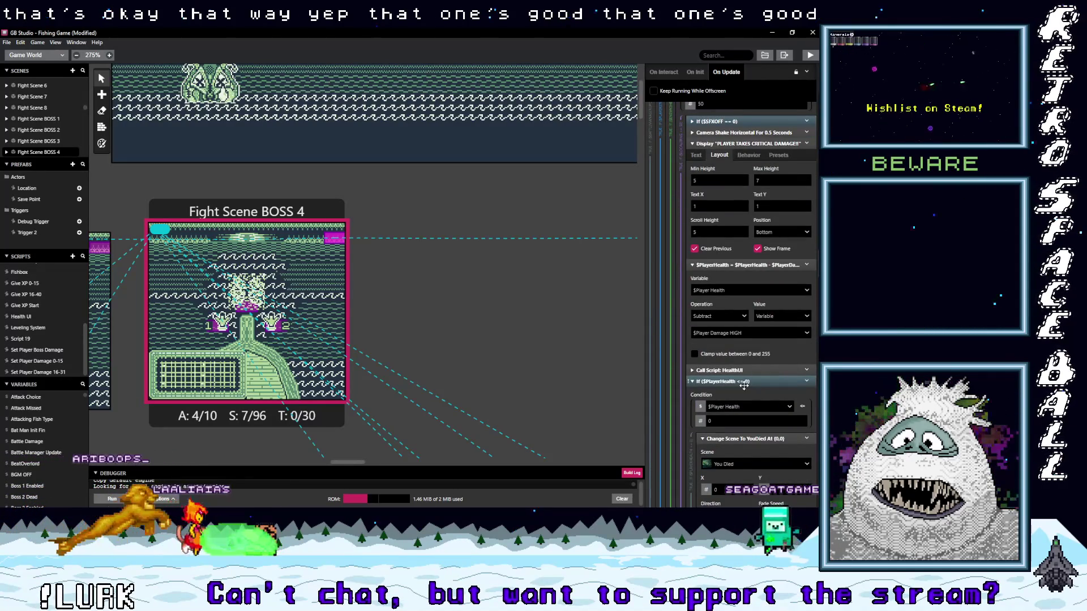
scroll(748, 389, down, 7)
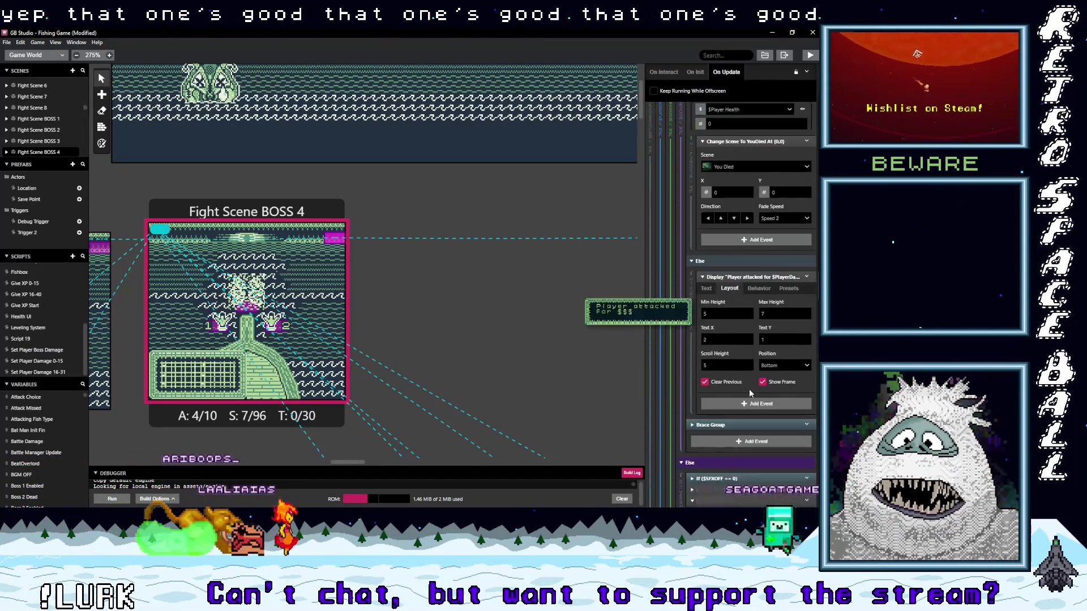
scroll(749, 389, down, 8)
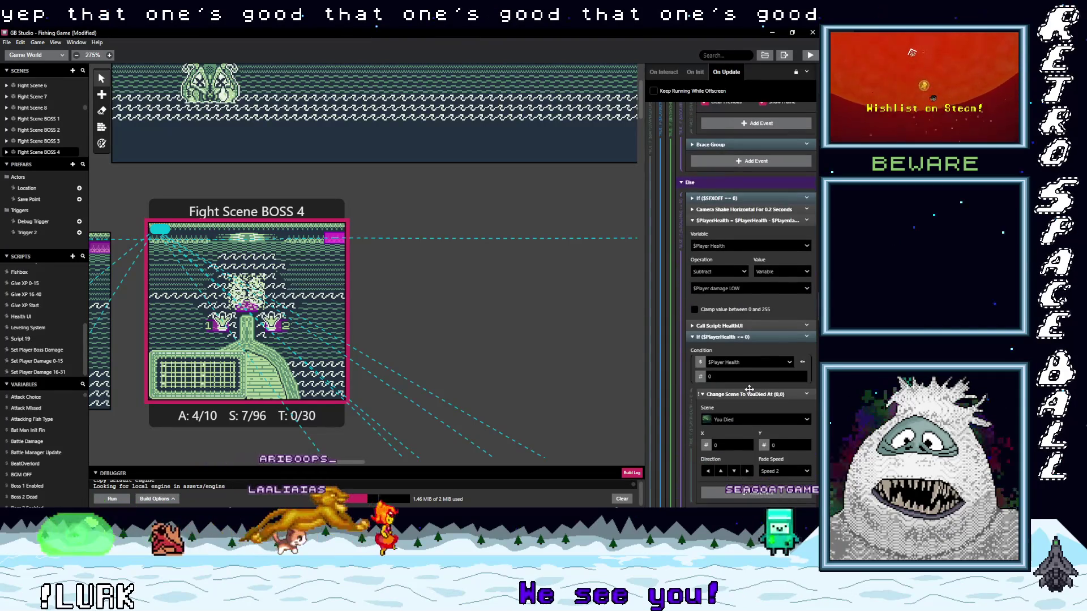
scroll(753, 340, down, 10)
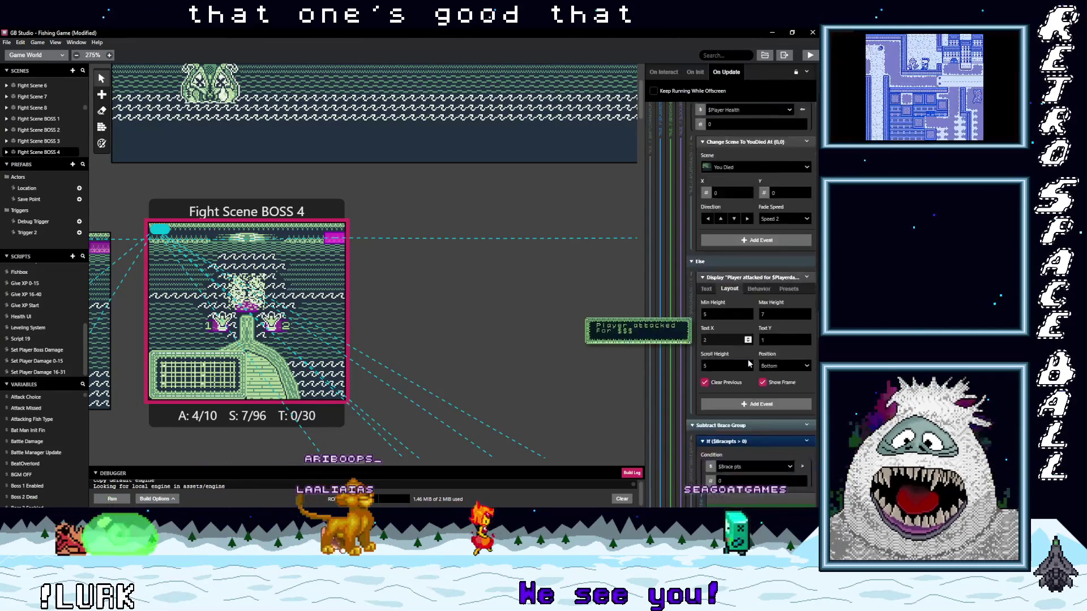
scroll(748, 362, down, 7)
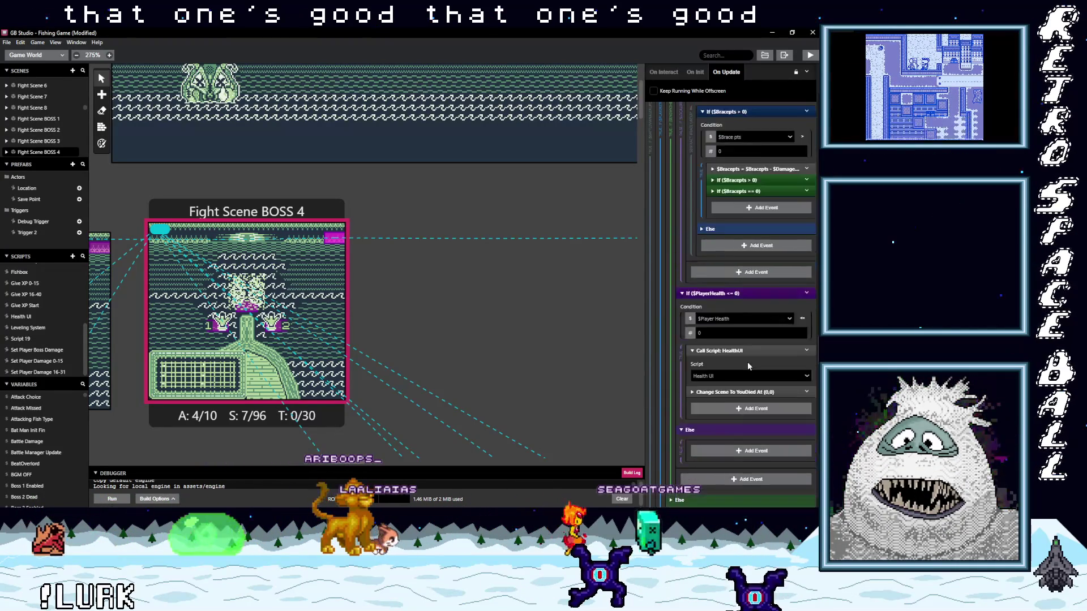
scroll(748, 367, down, 1)
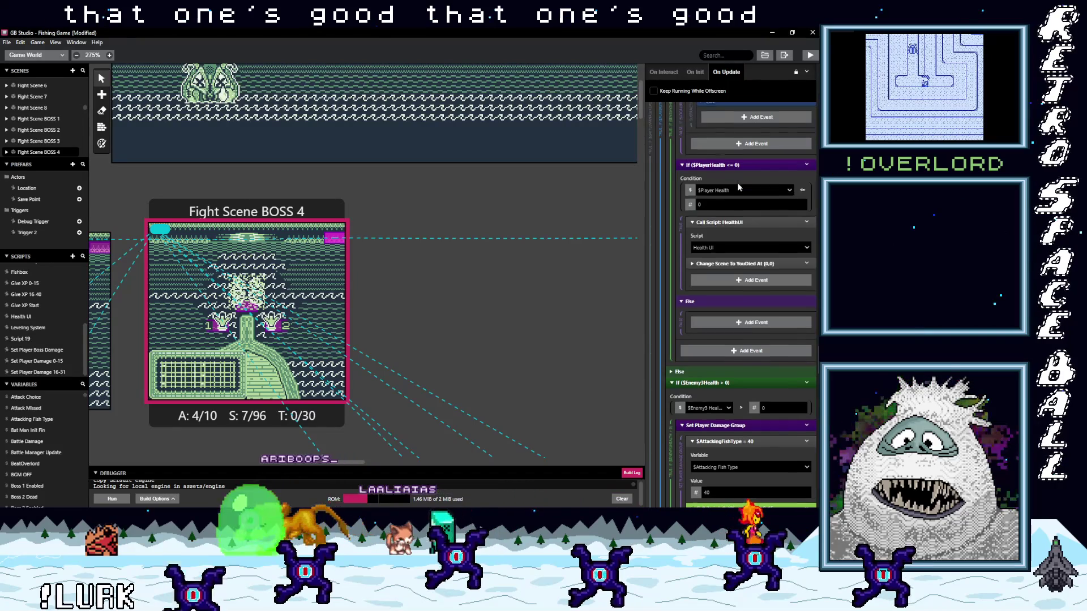
scroll(737, 179, up, 4)
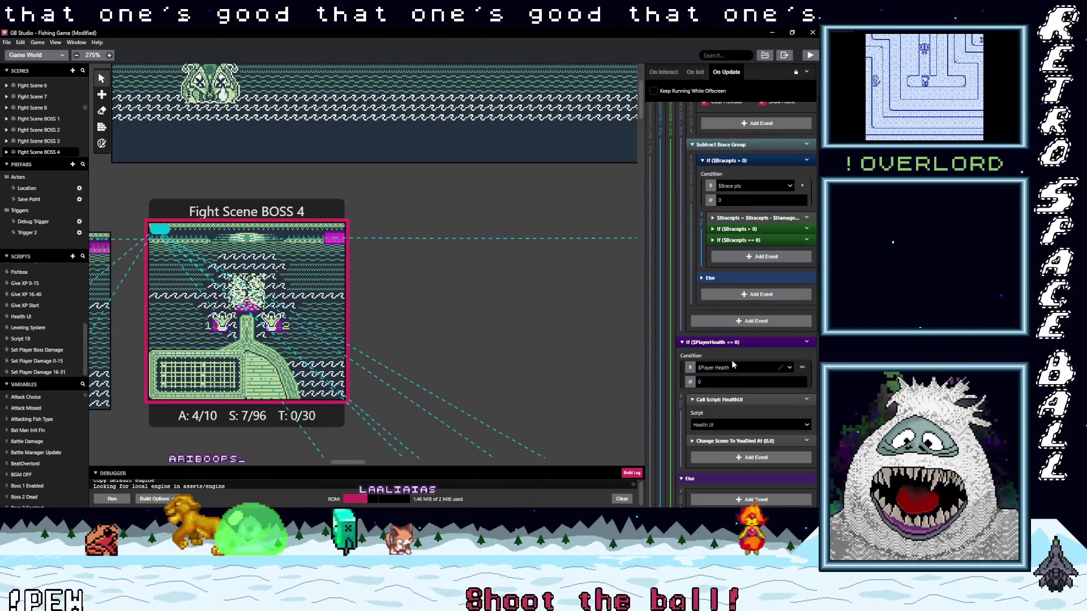
scroll(733, 366, up, 1)
scroll(733, 358, up, 1)
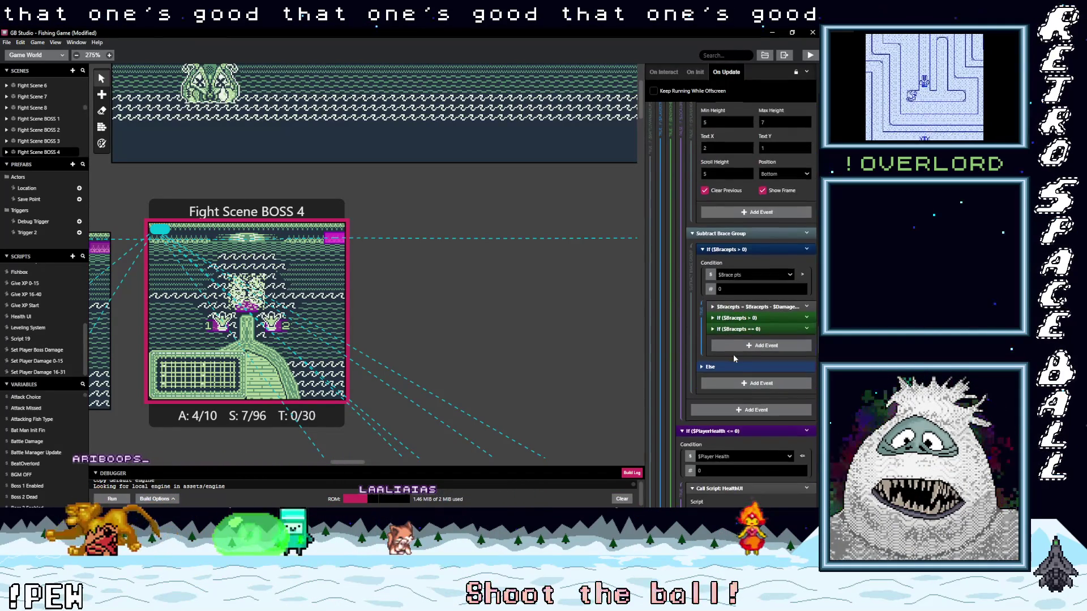
scroll(734, 358, down, 4)
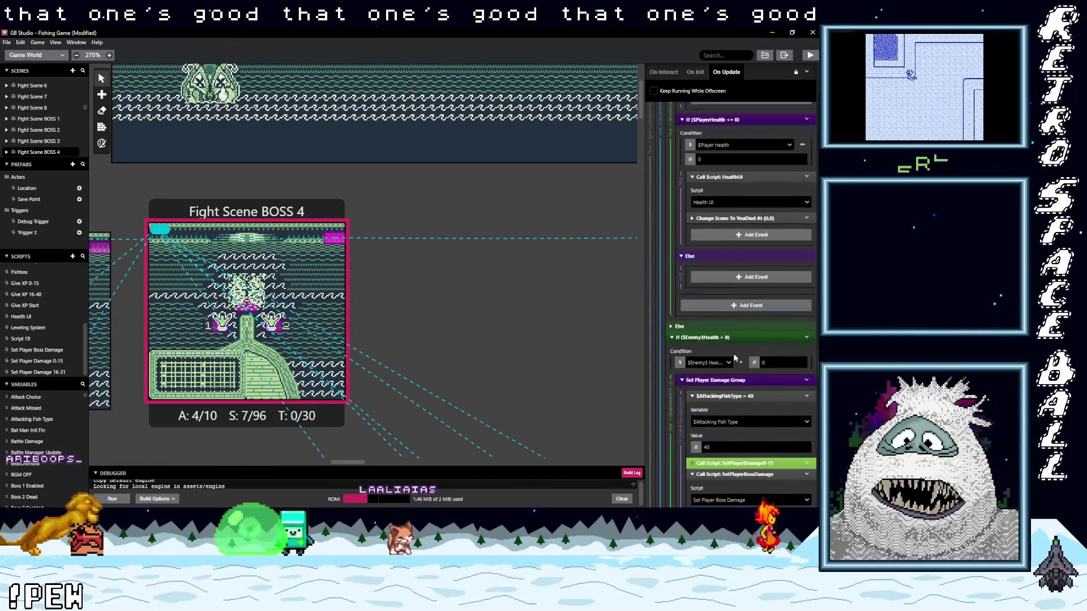
scroll(734, 354, down, 4)
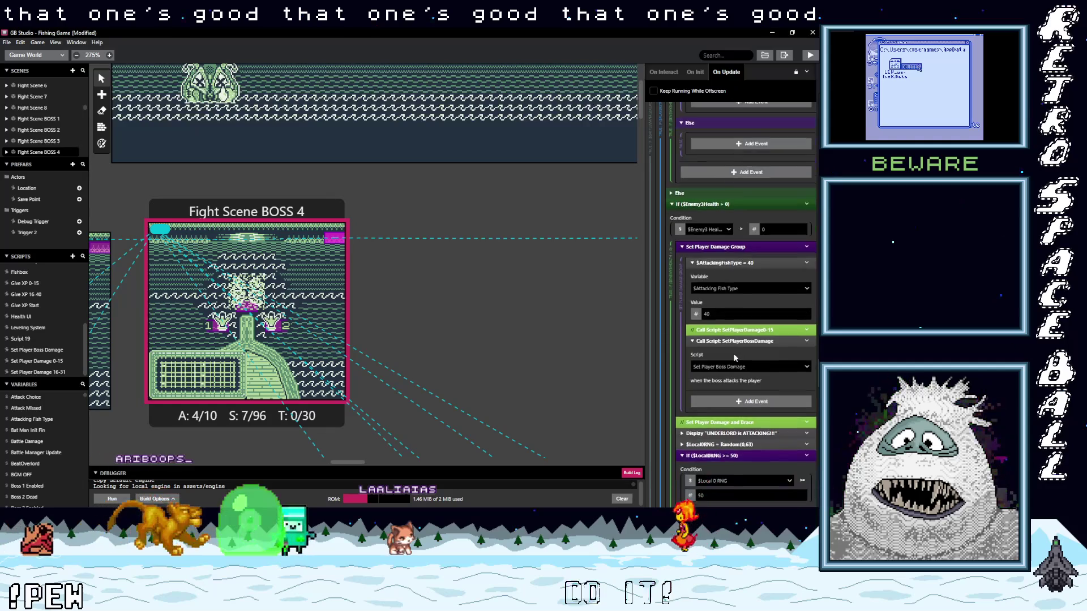
scroll(733, 354, down, 5)
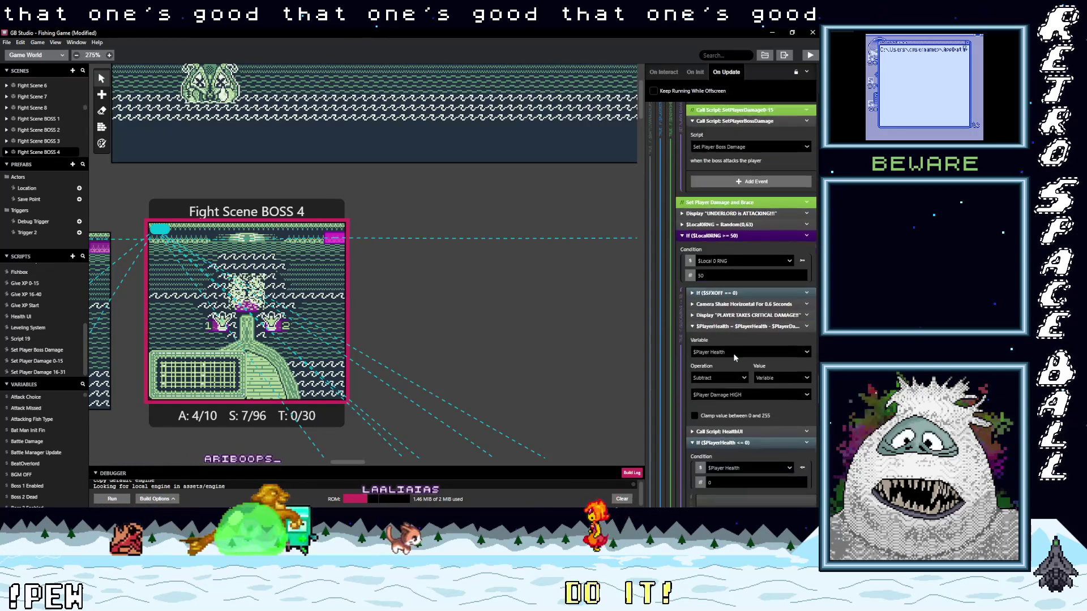
scroll(733, 352, down, 7)
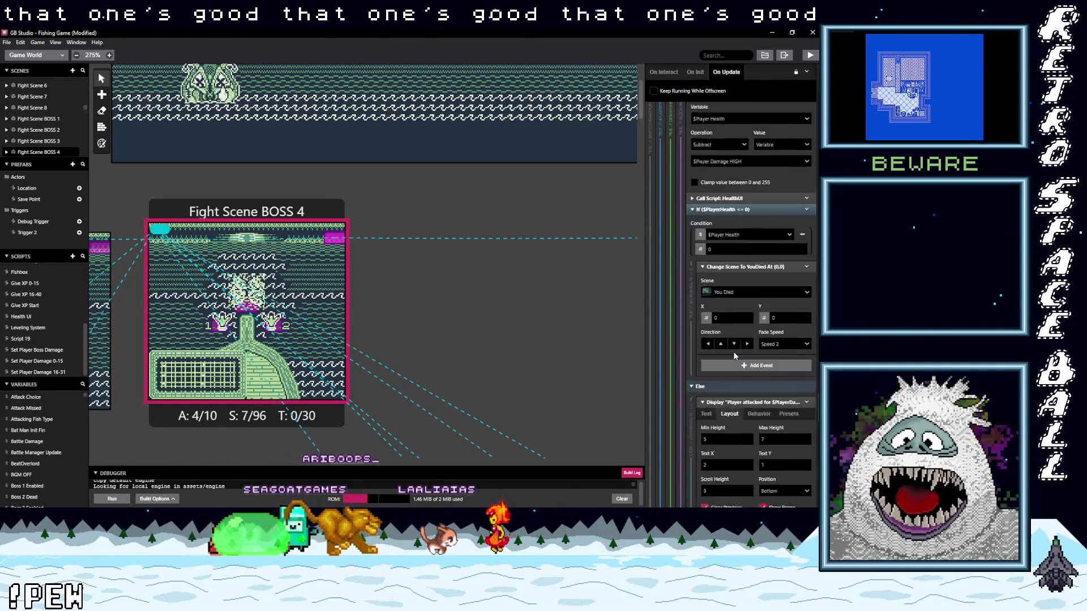
scroll(733, 352, down, 5)
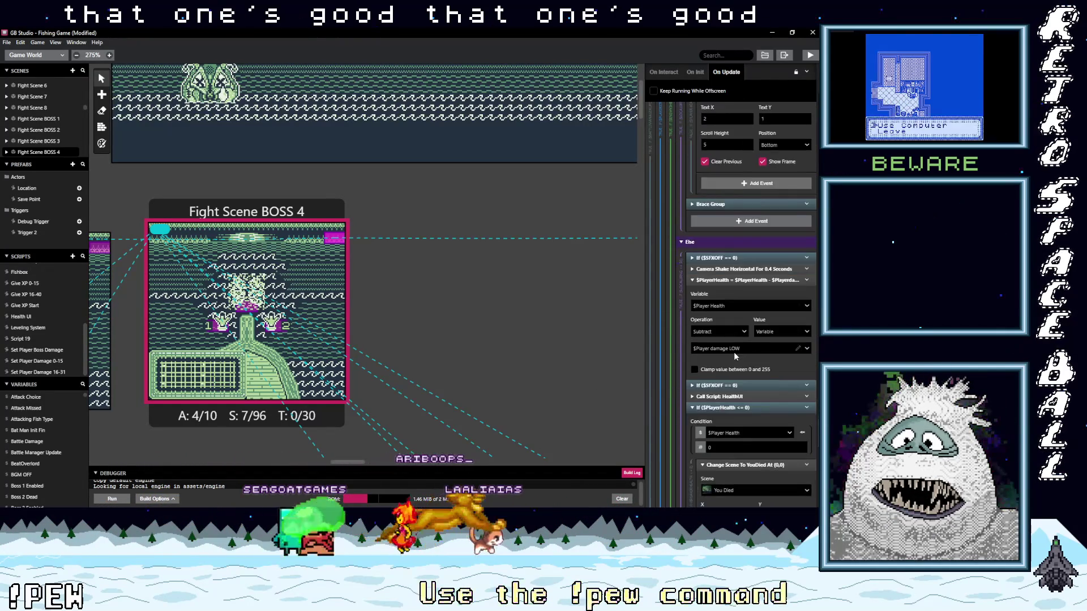
scroll(741, 356, down, 8)
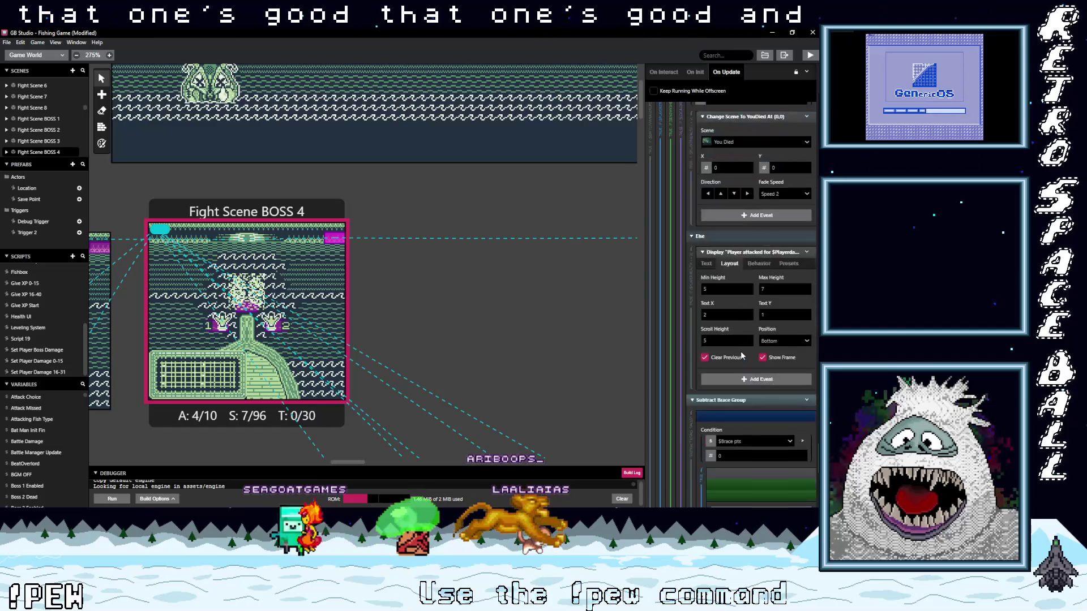
scroll(741, 356, down, 1)
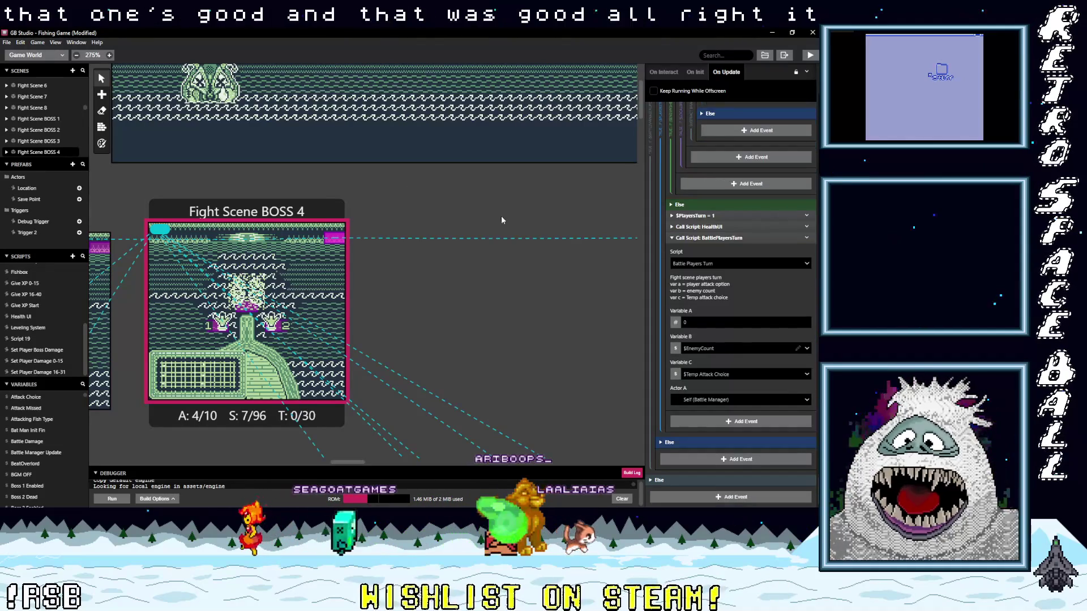
Save the Fishing Game project with File > Save, then move the browser window aside.
click(6, 42)
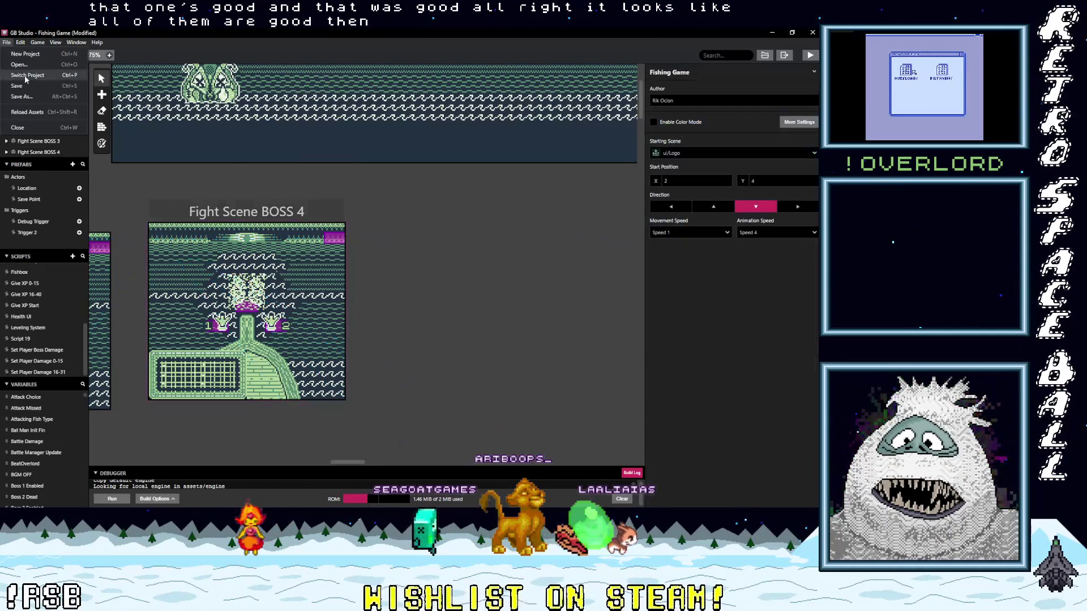
click(30, 91)
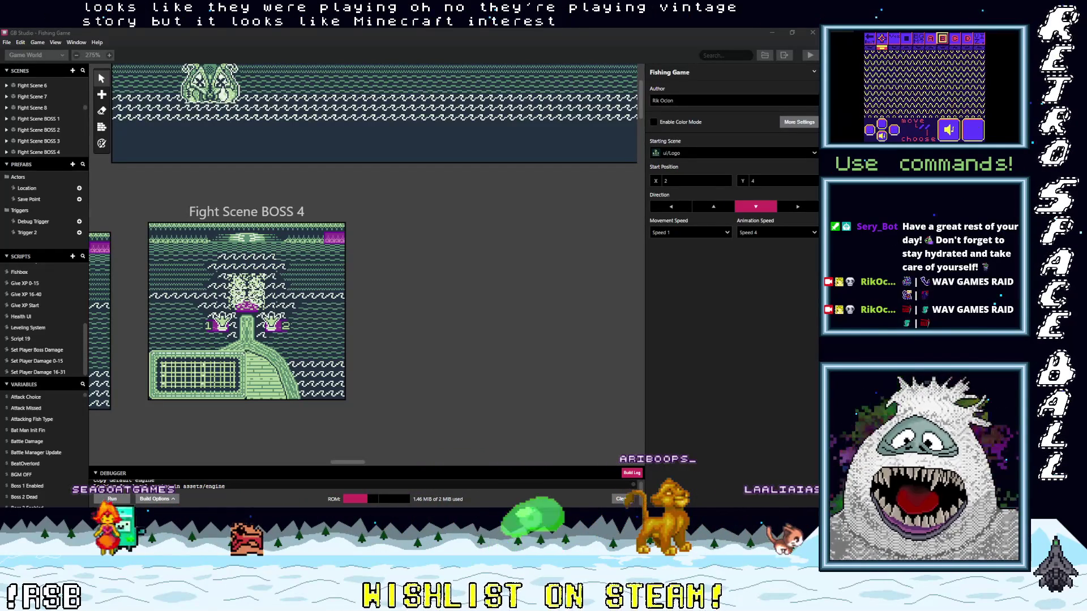
key(alt+Tab)
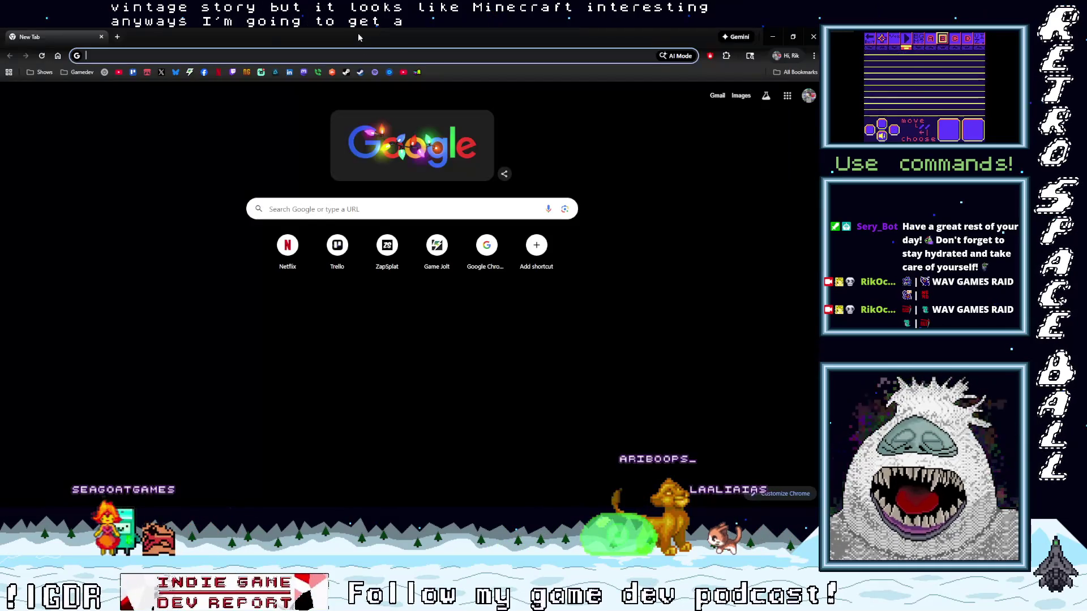
drag(358, 38, 358, 0)
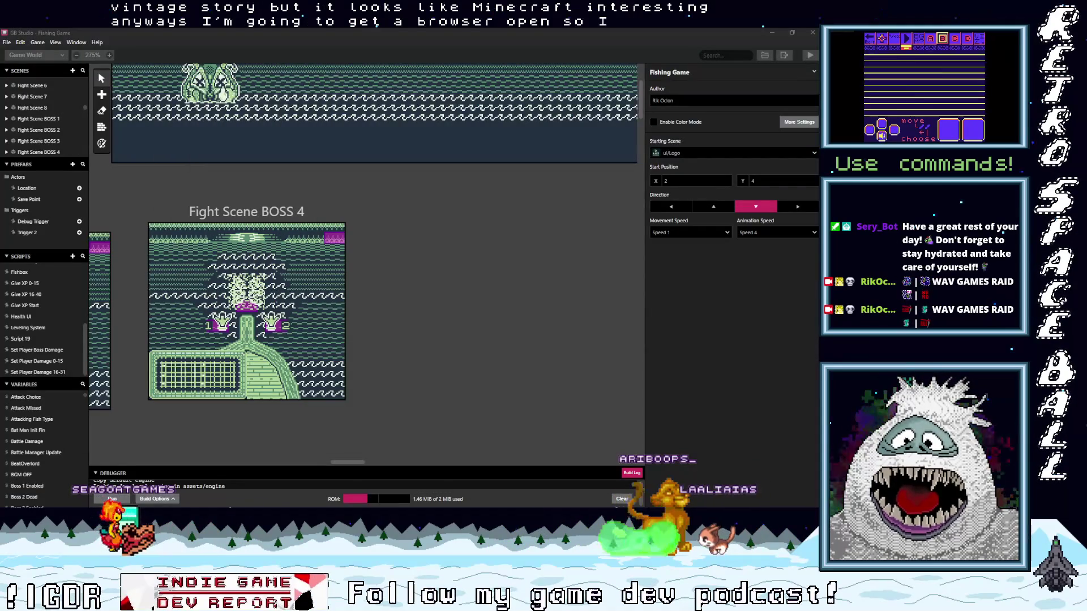